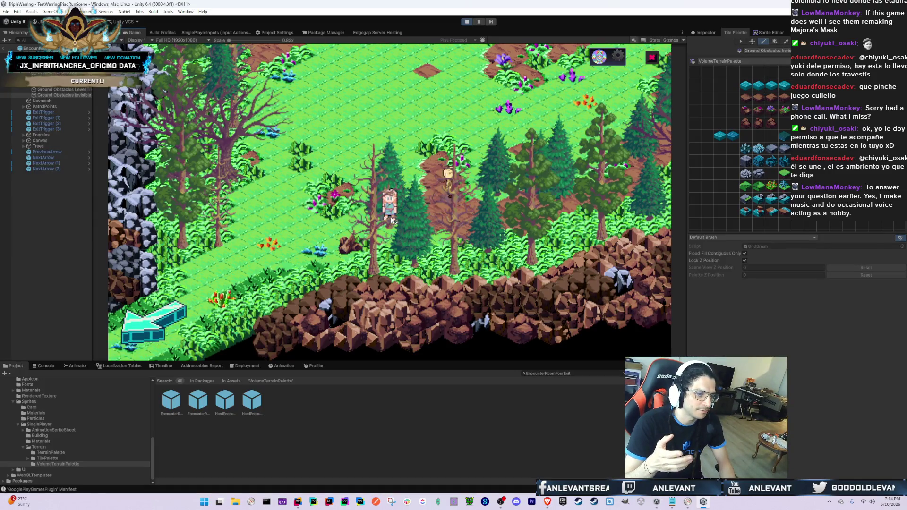
- Walk the character north, south and right through the forest toward the villager, then switch to the Scene view
{"action": "key", "text": "w"}
{"action": "key", "text": "w"}
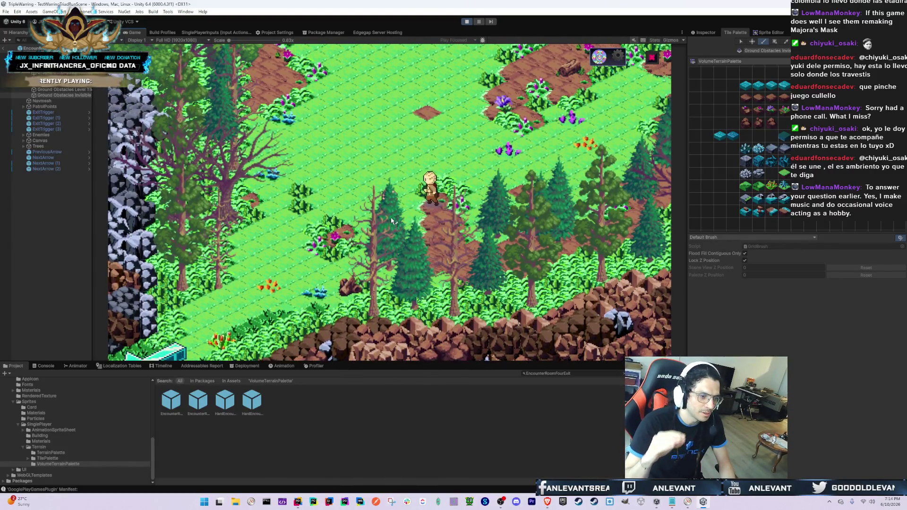
{"action": "key", "text": "s"}
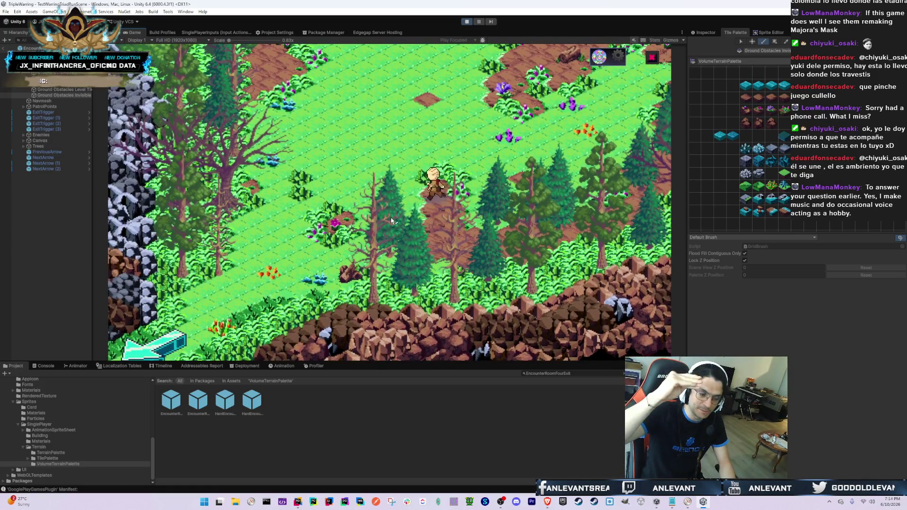
{"action": "key", "text": "w"}
{"action": "key", "text": "d"}
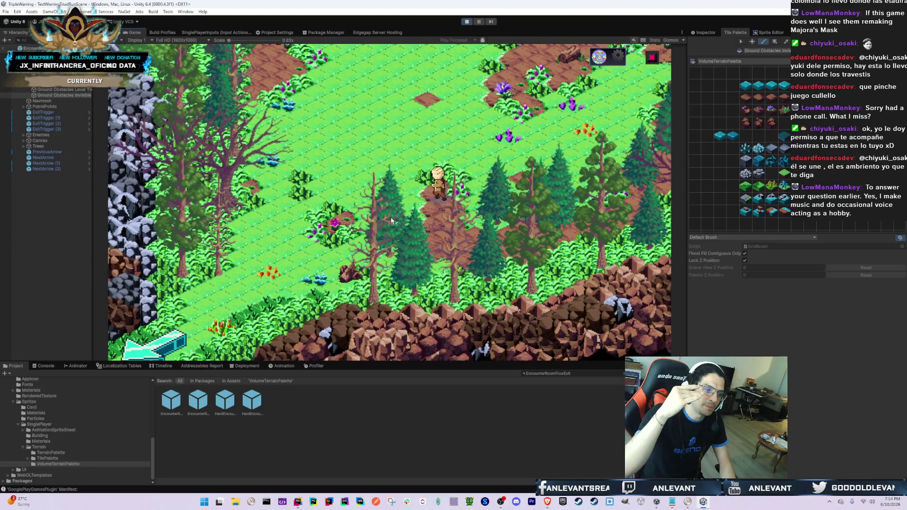
{"action": "key", "text": "s"}
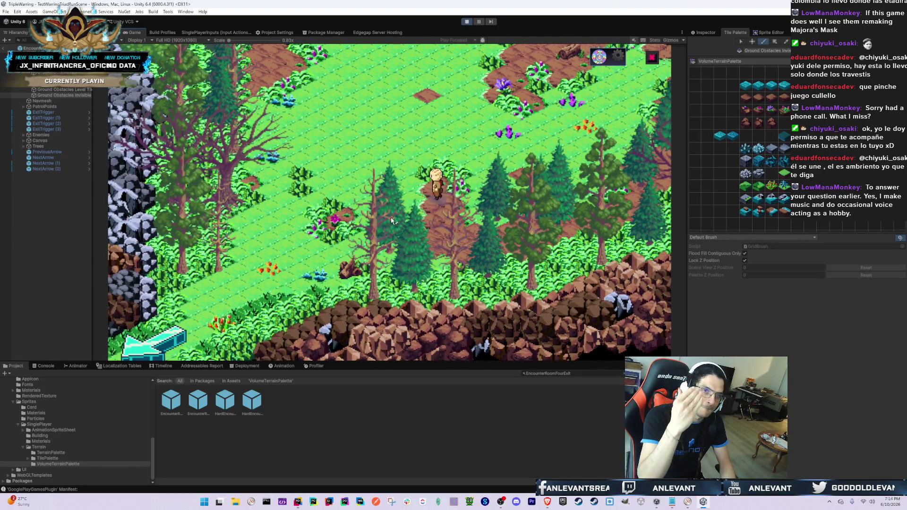
{"action": "key", "text": "s"}
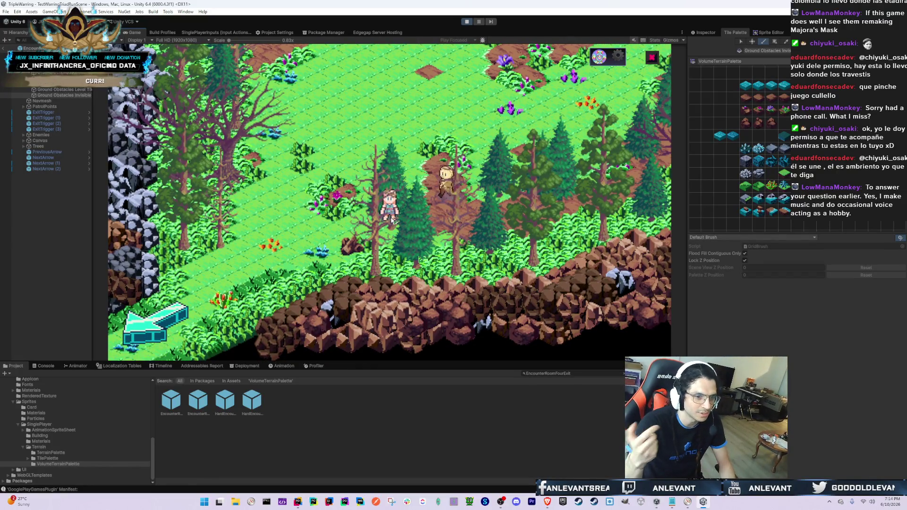
{"action": "key", "text": "w"}
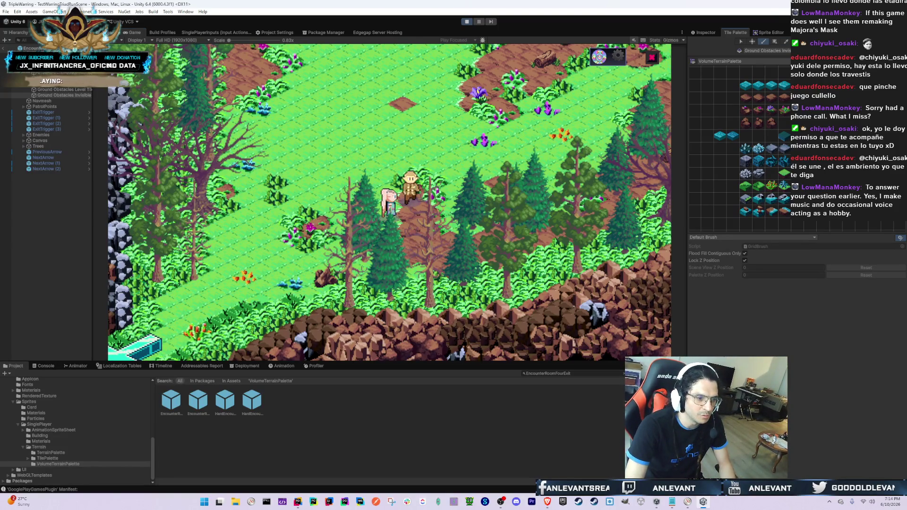
{"action": "left_click", "coordinate": [109, 32]}
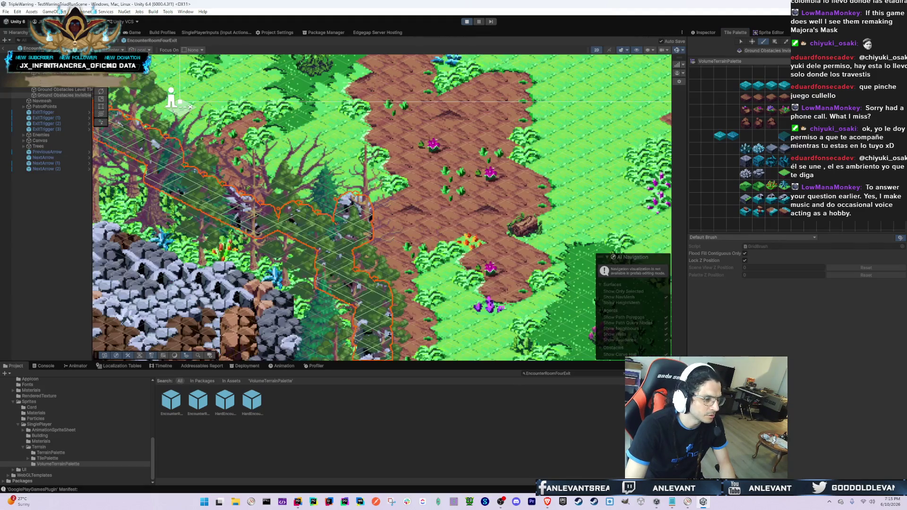
- Zoom the Scene view in and pan it toward the forest and rock cliffs
{"action": "scroll", "coordinate": [370, 111], "scroll_direction": "up", "scroll_amount": 5}
{"action": "scroll", "coordinate": [370, 111], "scroll_direction": "down", "scroll_amount": 5}
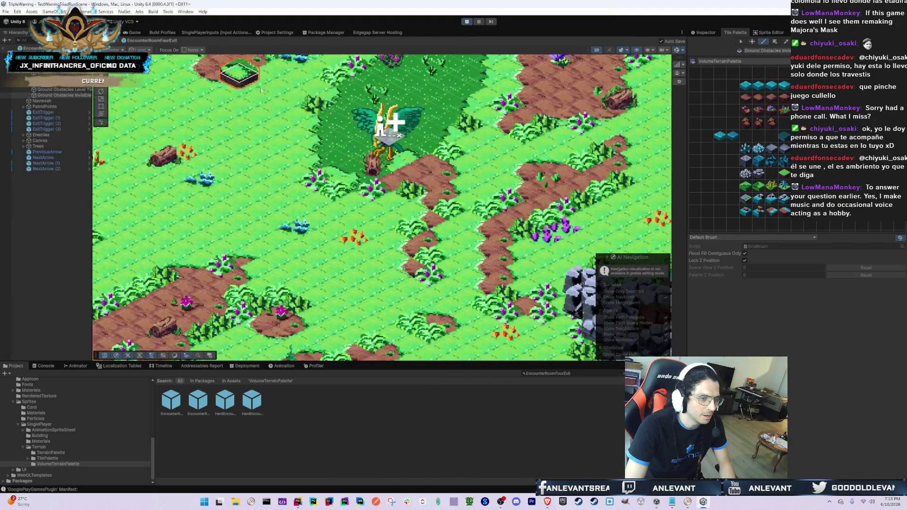
{"action": "scroll", "coordinate": [381, 240], "scroll_direction": "up", "scroll_amount": 4}
{"action": "key", "text": "Right"}
{"action": "key", "text": "Up"}
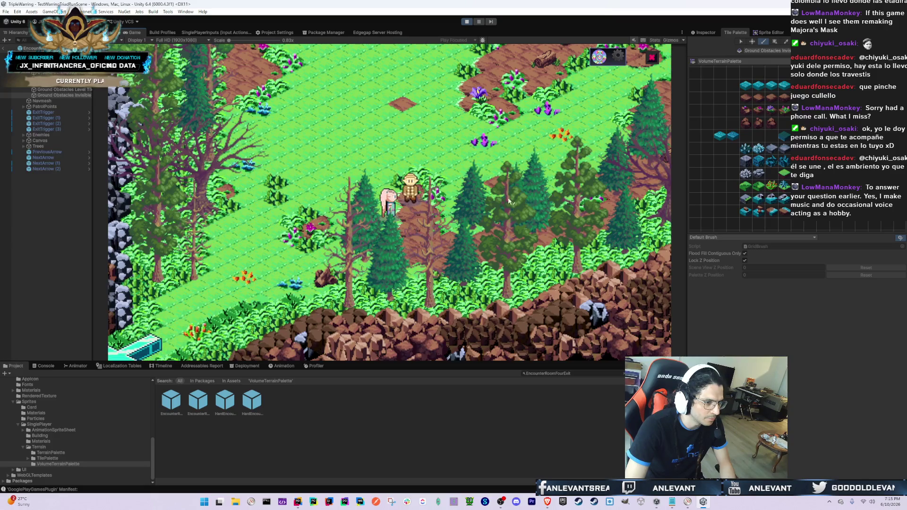
- Walk the character up, down and up-left toward the trees and villager, then press Ctrl+1 to edit the prefab
{"action": "key", "text": "w"}
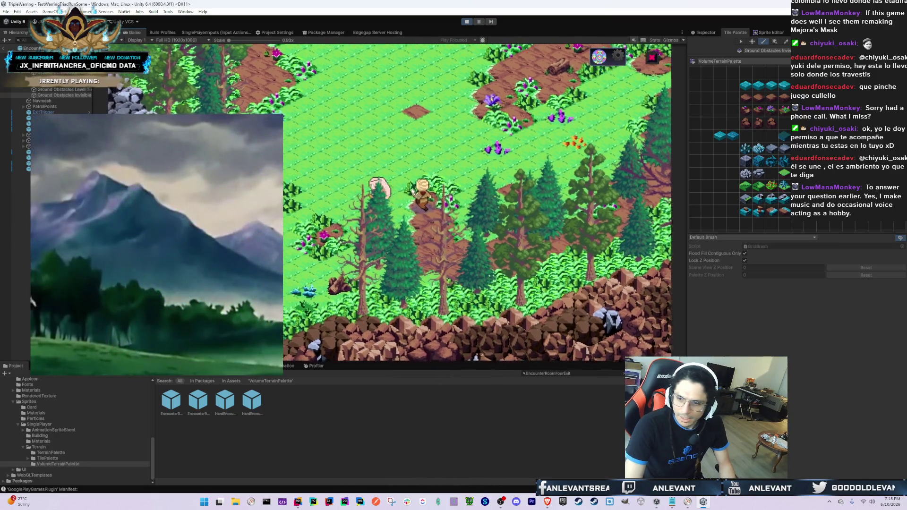
{"action": "key", "text": "s"}
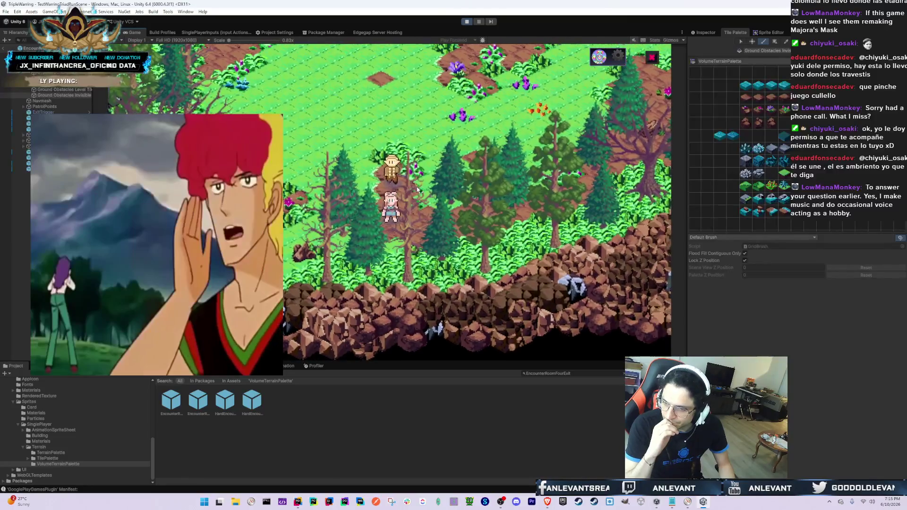
{"action": "key", "text": "w"}
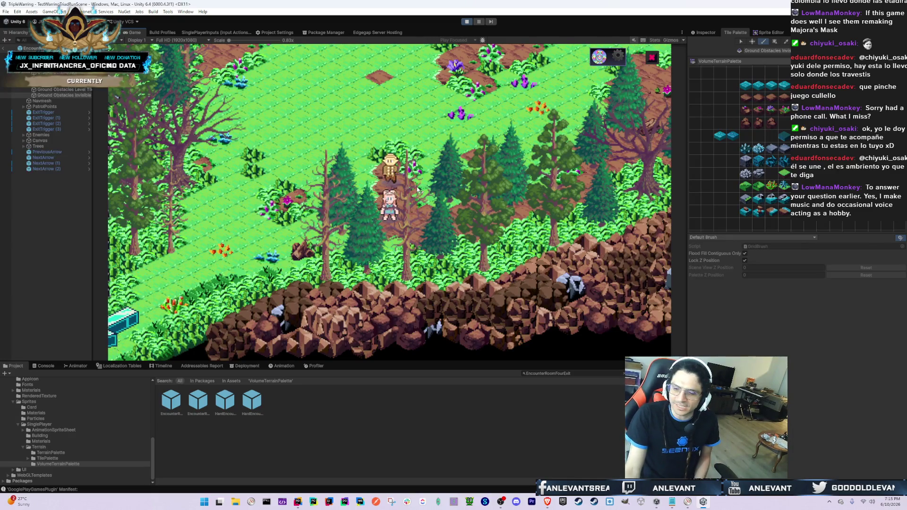
{"action": "key", "text": "a"}
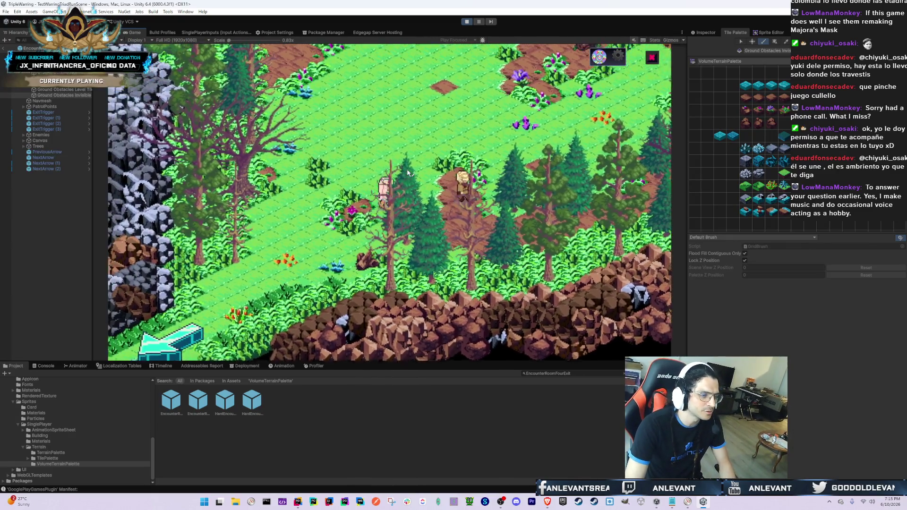
{"action": "key", "text": "a"}
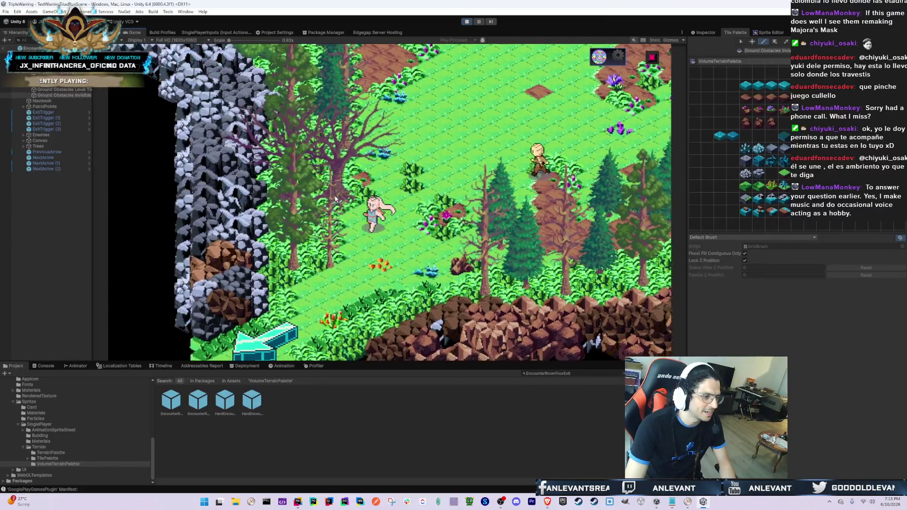
{"action": "key", "text": "w"}
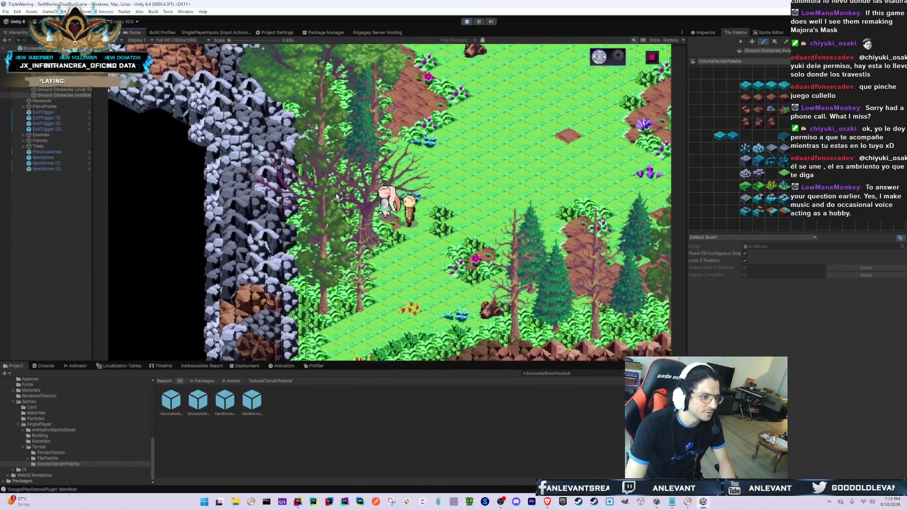
{"action": "key", "text": "ctrl+1"}
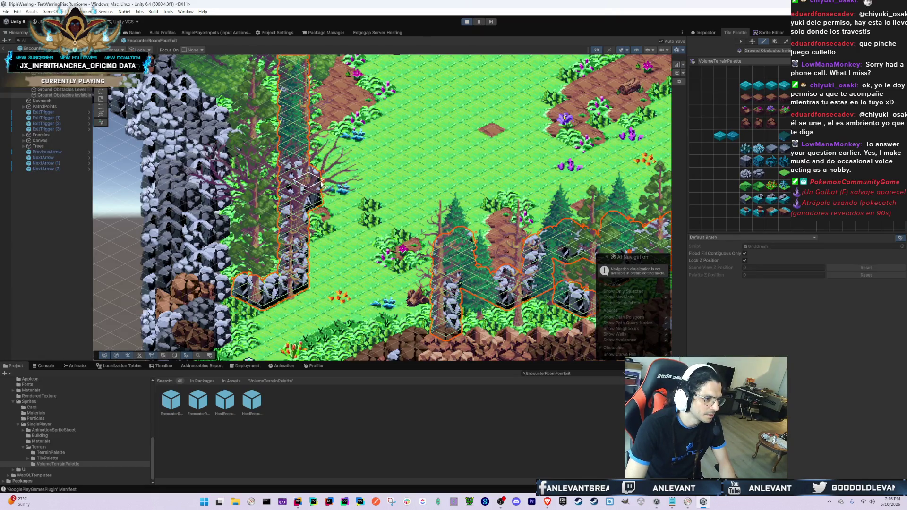
- Paint a rock obstacle tile near the lower right, then toggle between Game and Scene to test it
{"action": "left_click", "coordinate": [333, 180]}
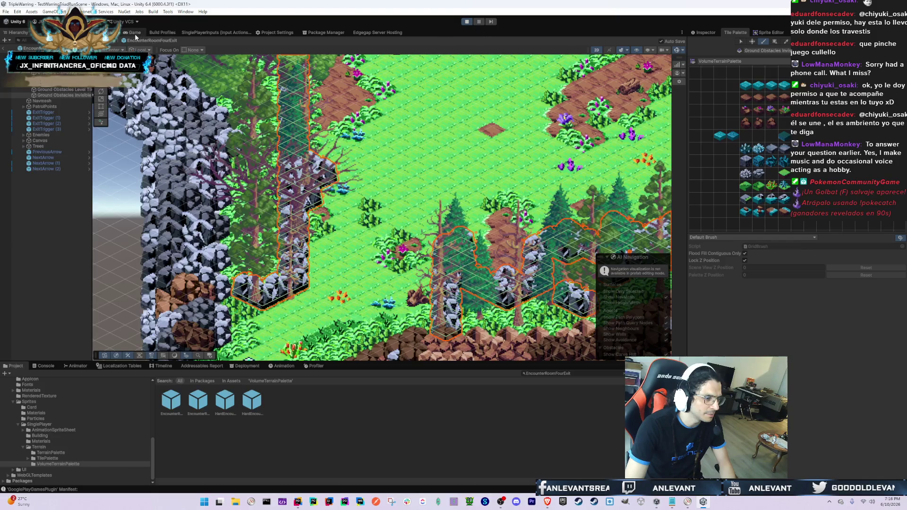
{"action": "left_click", "coordinate": [135, 34]}
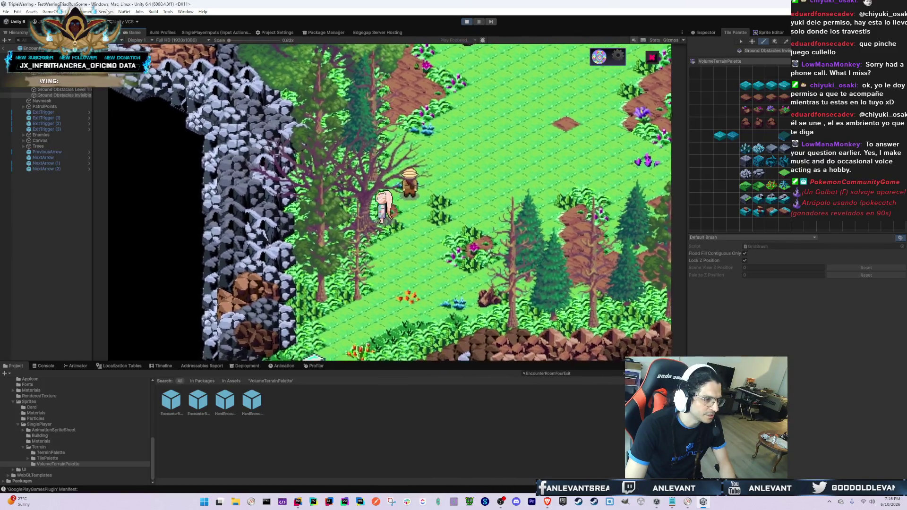
{"action": "key", "text": "ctrl+1"}
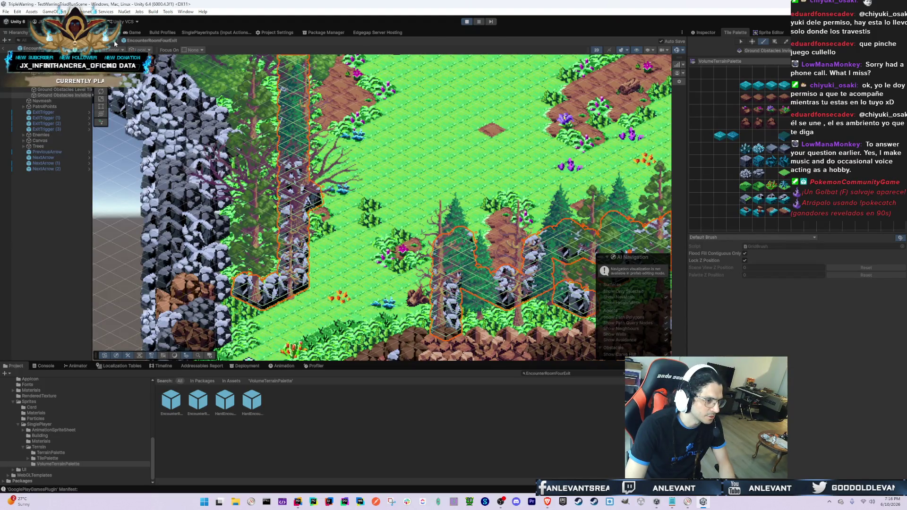
{"action": "left_click", "coordinate": [133, 33]}
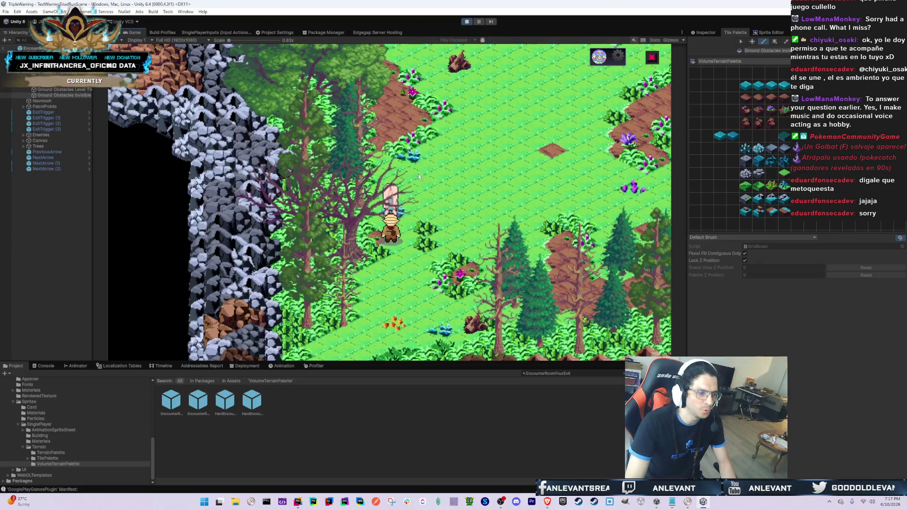
{"action": "key", "text": "w"}
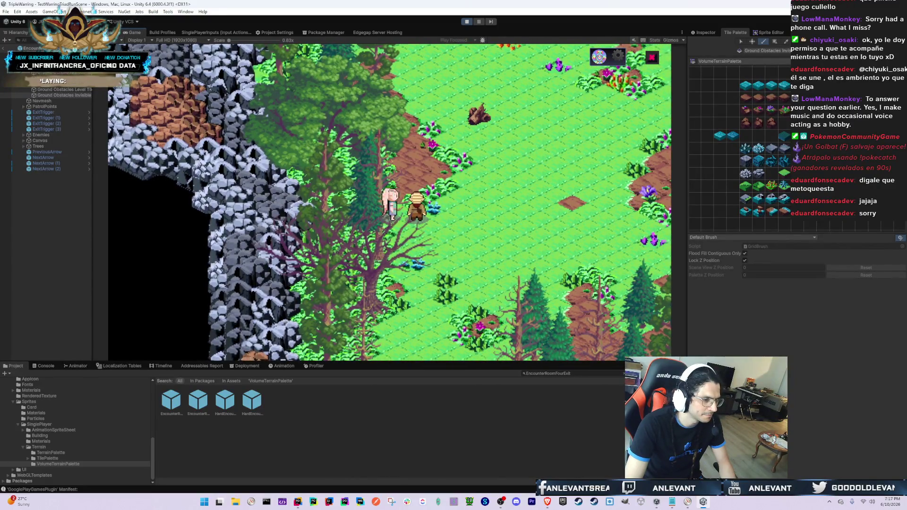
{"action": "key", "text": "shift+space"}
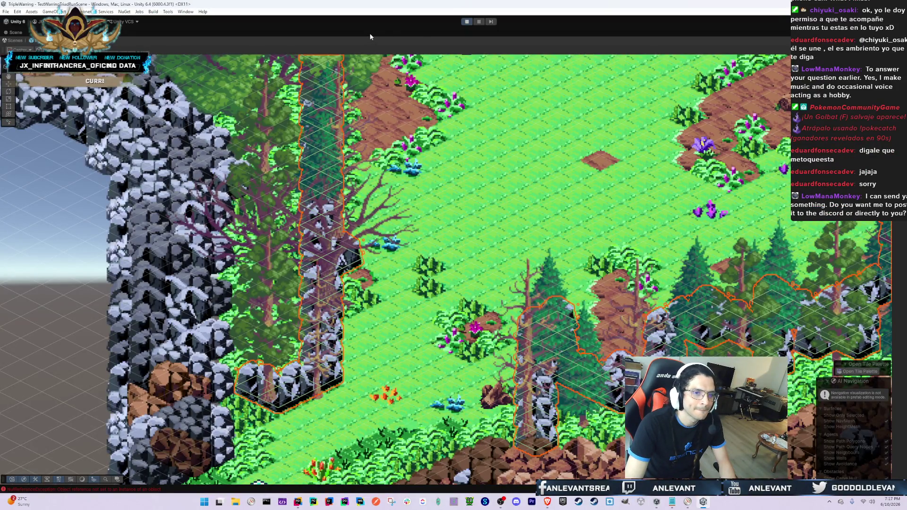
{"action": "key", "text": "shift+space"}
{"action": "scroll", "coordinate": [365, 171], "scroll_direction": "up", "scroll_amount": 3}
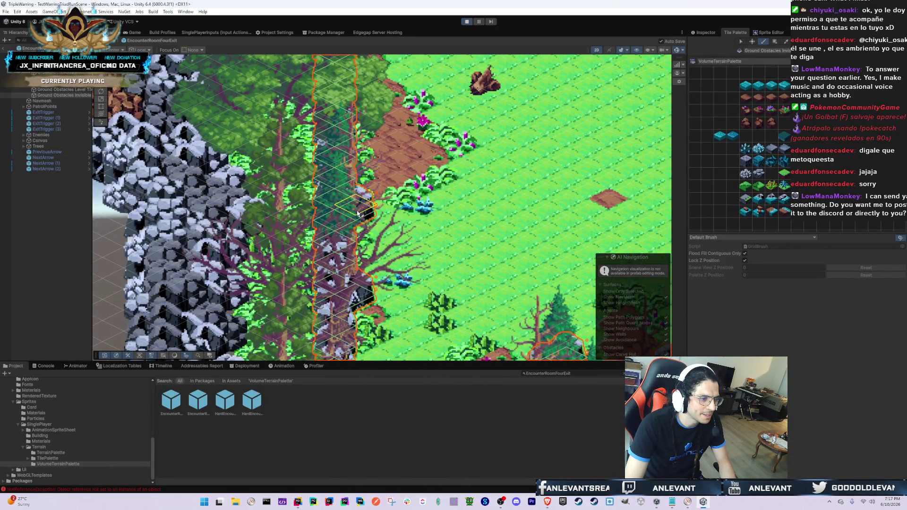
{"action": "left_click", "coordinate": [132, 33]}
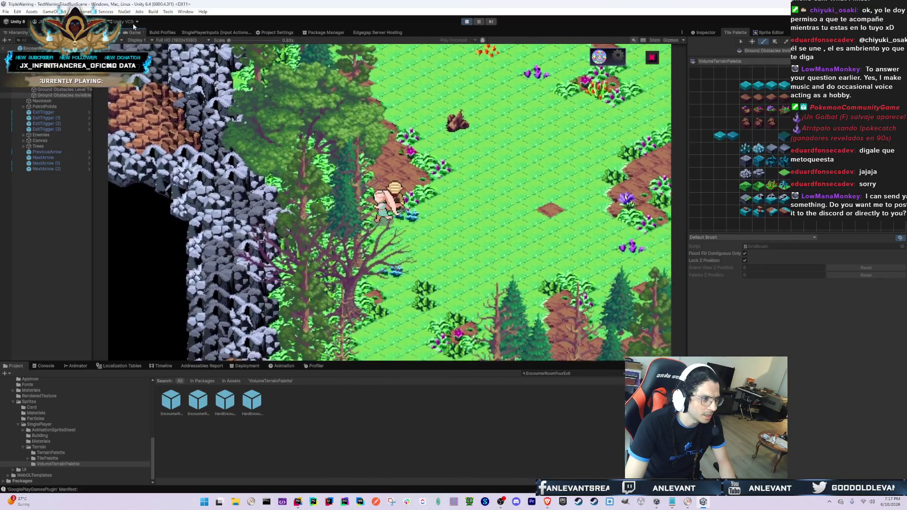
{"action": "key", "text": "ctrl+1"}
- Move the grey rock obstacle one cell left and select the tree-top cell on the obstacle map
{"action": "left_click_drag", "start_coordinate": [419, 197], "coordinate": [382, 193]}
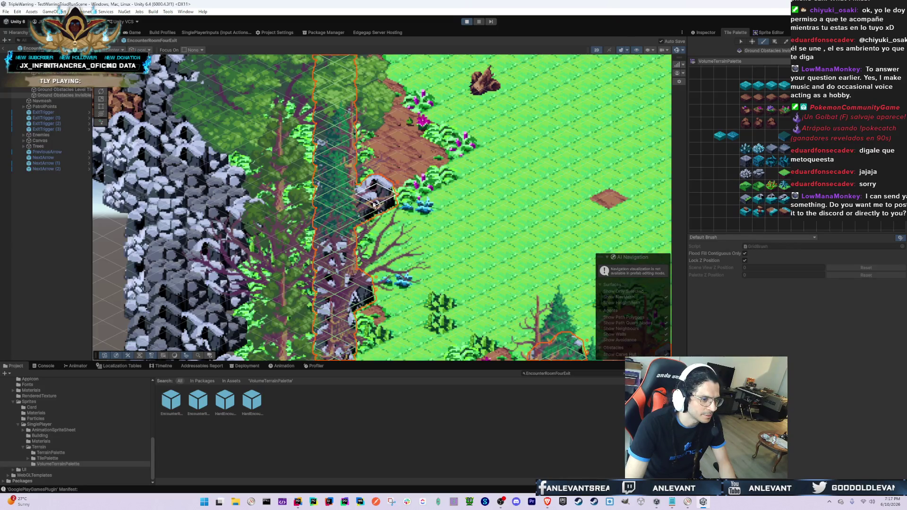
{"action": "left_click", "coordinate": [271, 122]}
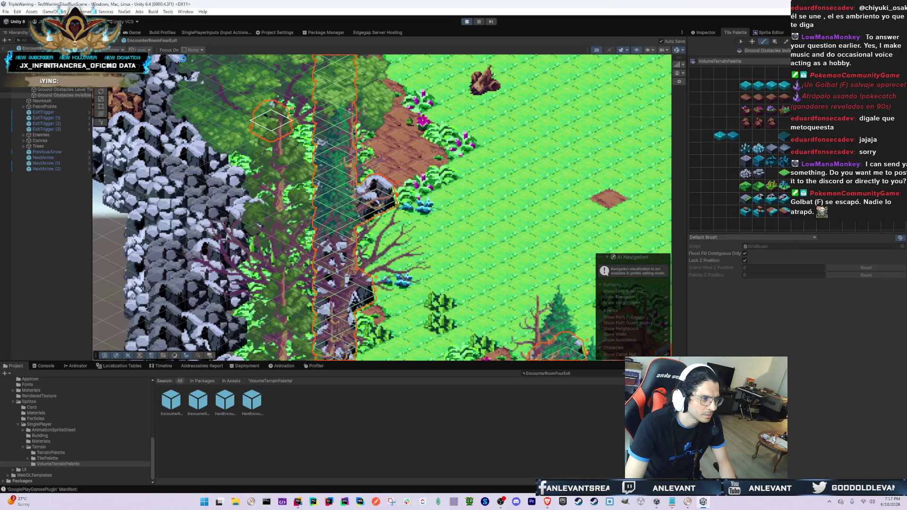
{"action": "left_click", "coordinate": [137, 33]}
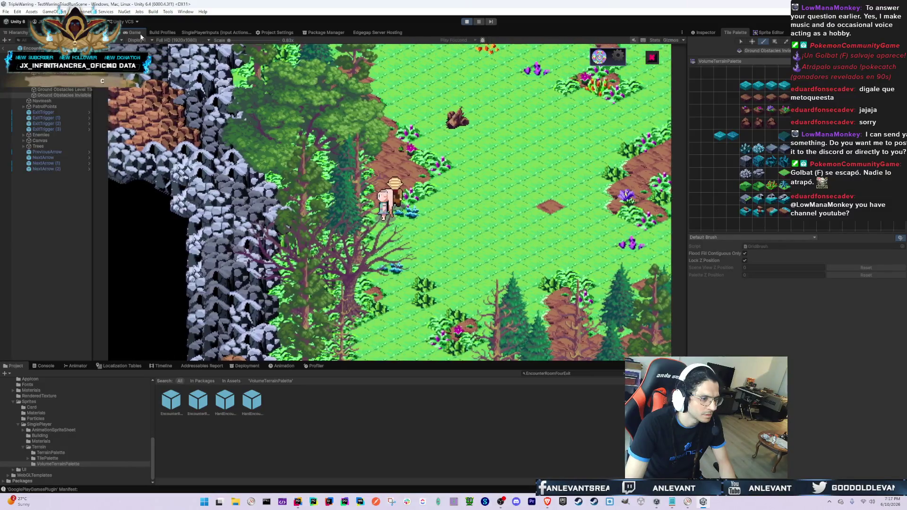
- Walk the character up-left through the forest, then left and back down out of the trees
{"action": "key", "text": "w"}
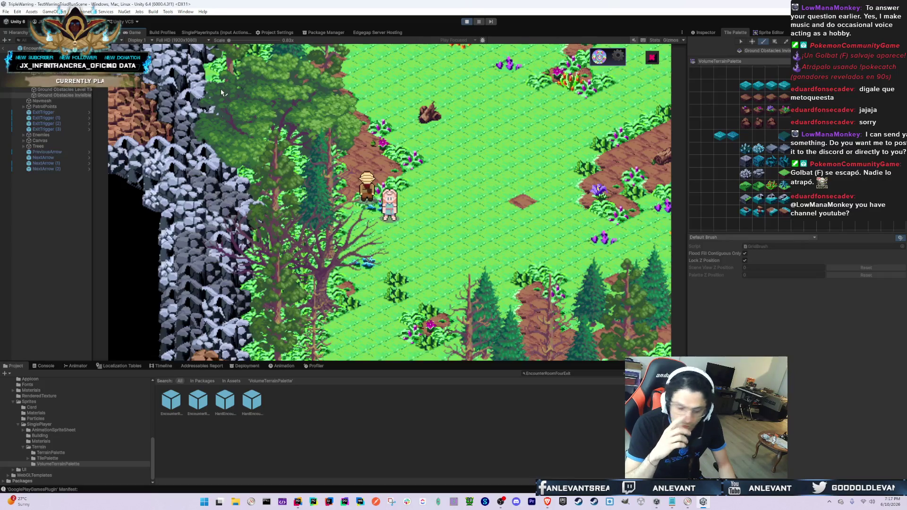
{"action": "key", "text": "w"}
{"action": "key", "text": "w"}
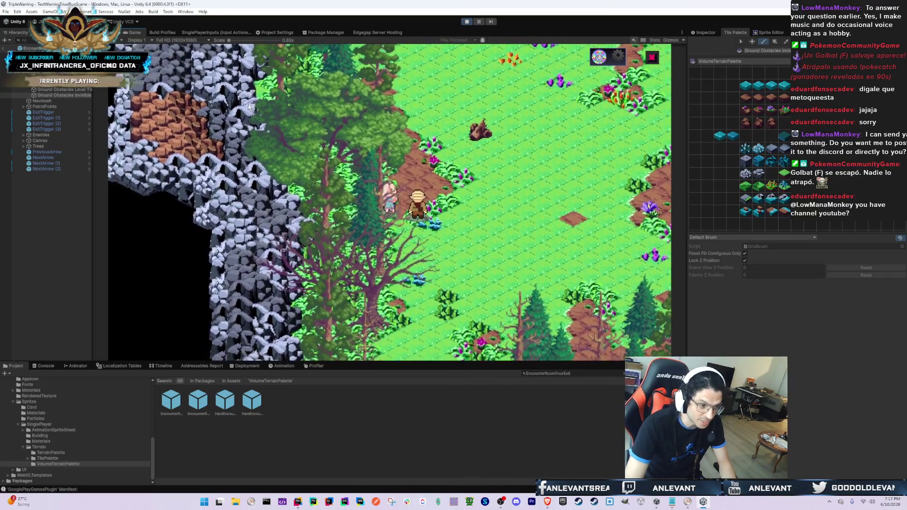
{"action": "key", "text": "w"}
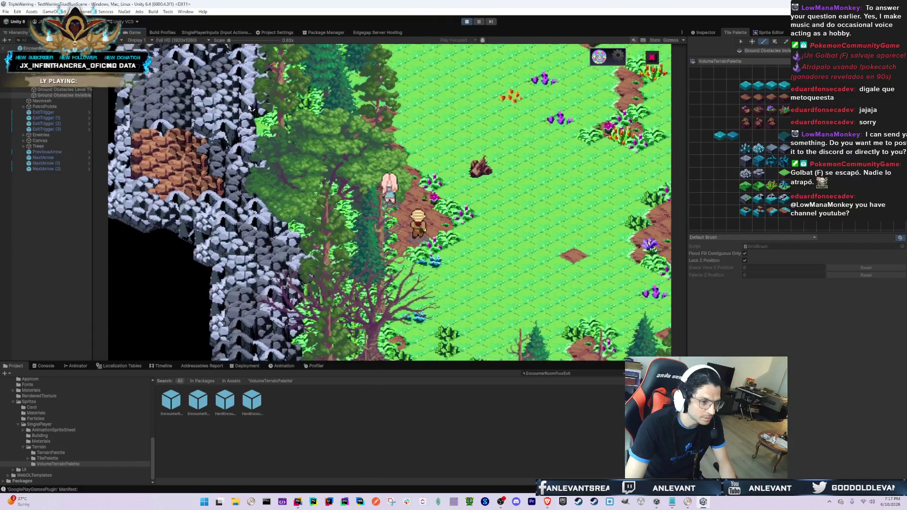
{"action": "key", "text": "w"}
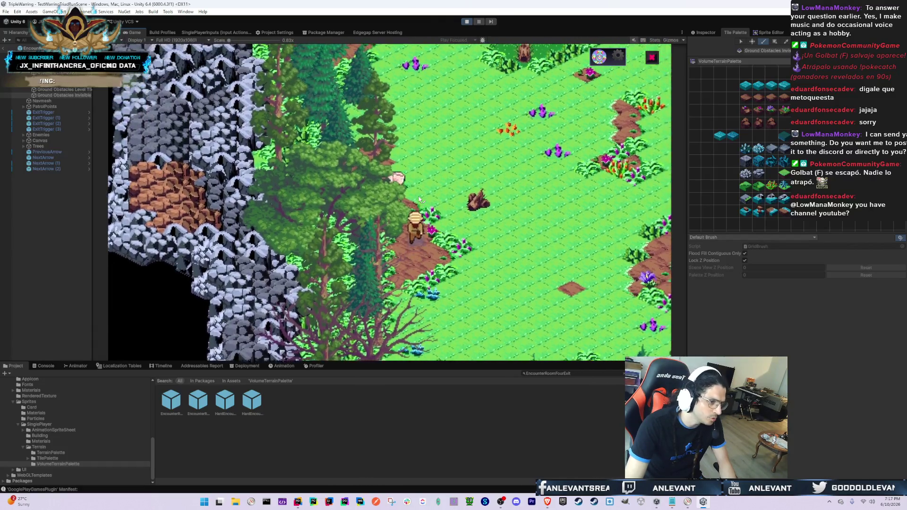
{"action": "key", "text": "a"}
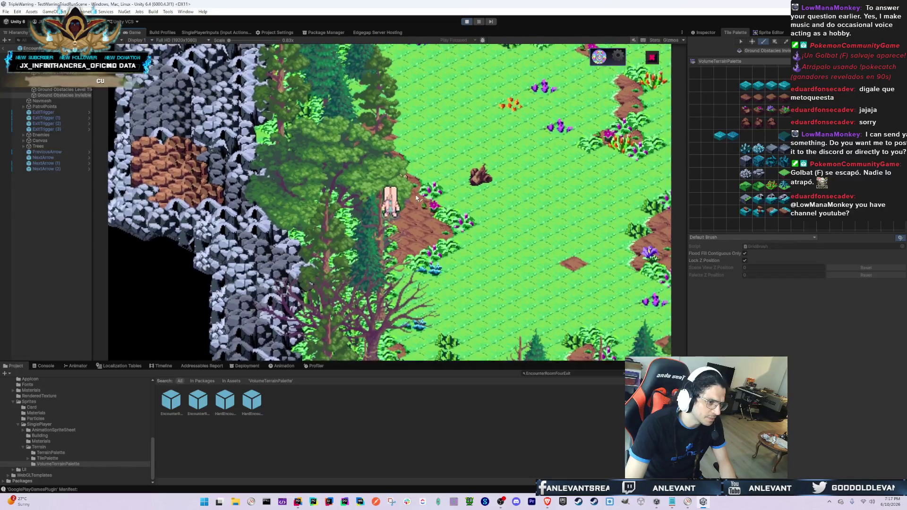
{"action": "key", "text": "s"}
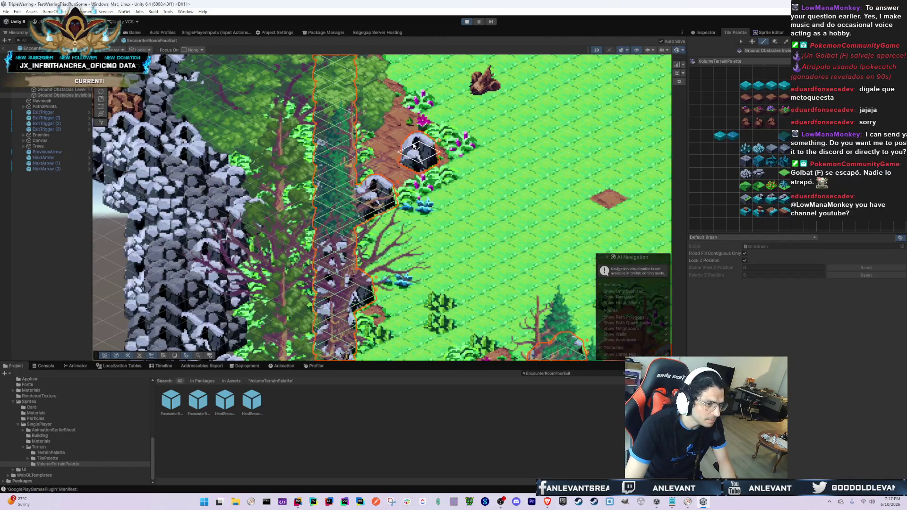
- Paint obstacle tiles along the tree line edge beside the path, then return to the running game
{"action": "left_click", "coordinate": [344, 125]}
{"action": "left_click_drag", "start_coordinate": [363, 110], "coordinate": [343, 173]}
{"action": "left_click", "coordinate": [345, 177]}
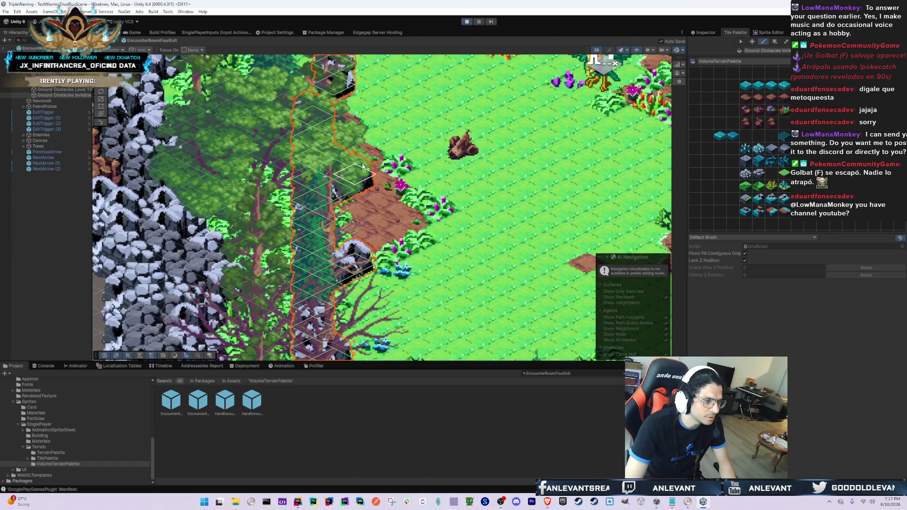
{"action": "left_click_drag", "start_coordinate": [373, 147], "coordinate": [347, 217]}
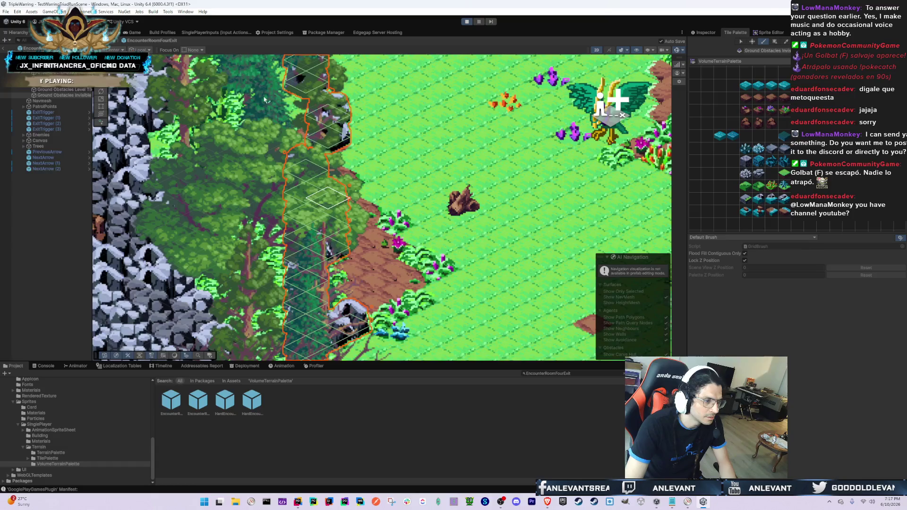
{"action": "left_click", "coordinate": [132, 33]}
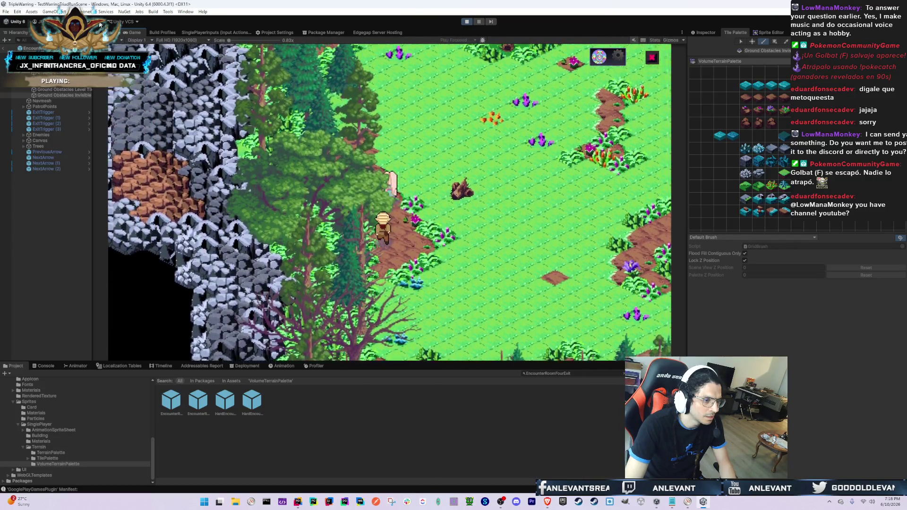
- Walk the character down-left toward the trees, then north and south along the tree line
{"action": "key", "text": "s"}
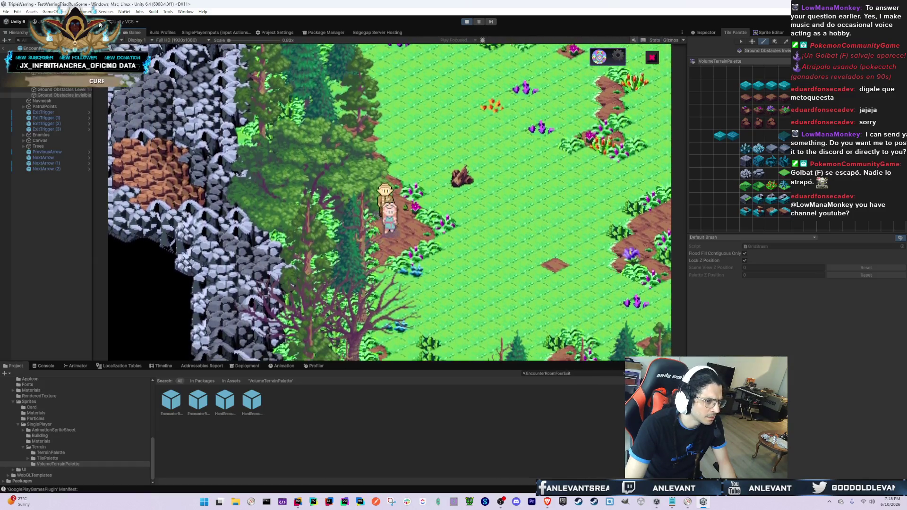
{"action": "key", "text": "w"}
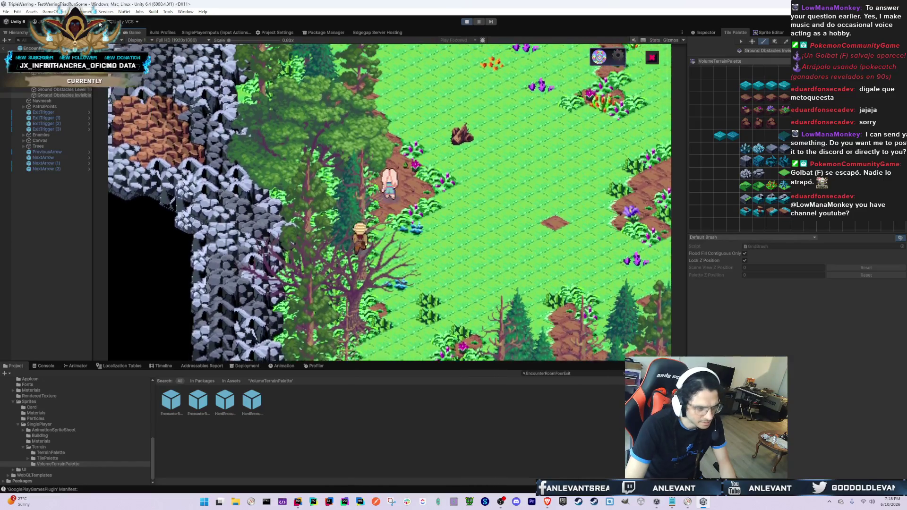
{"action": "key", "text": "s"}
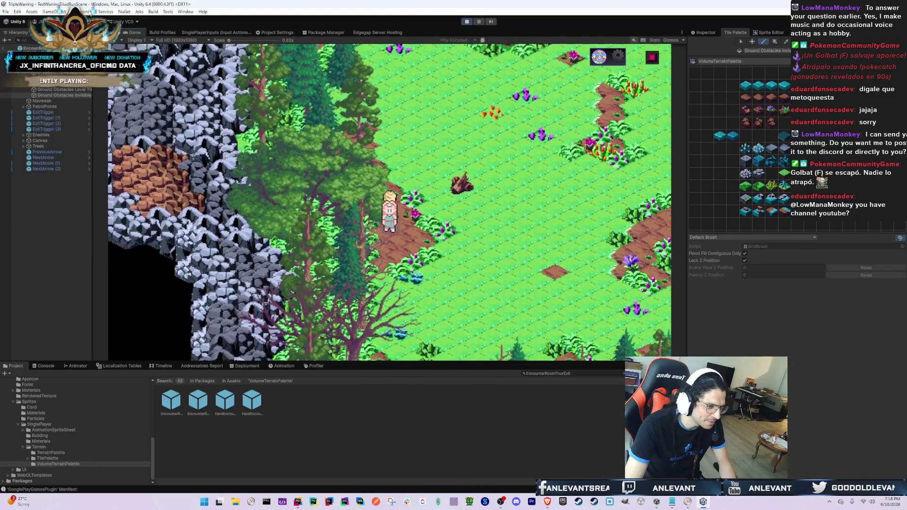
{"action": "key", "text": "w"}
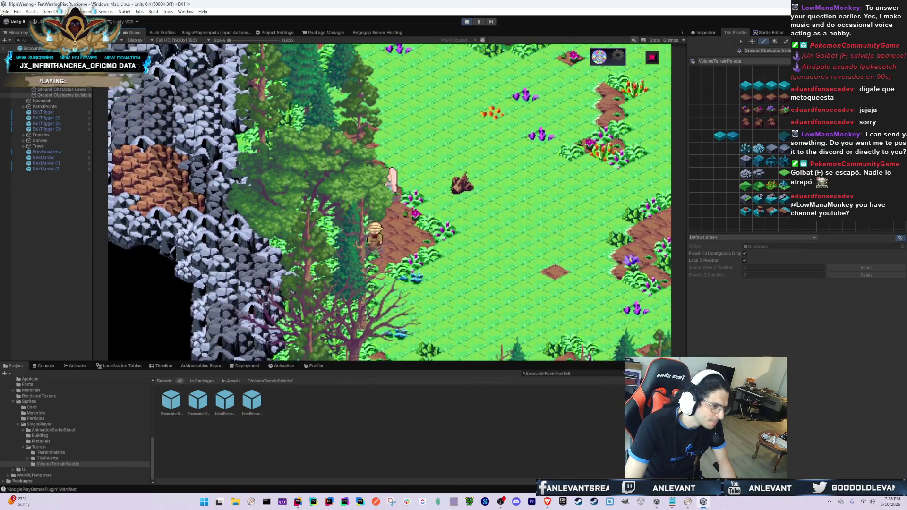
- Toggle between Scene and Game views to compare the prefab's obstacle layout with gameplay, ending in Scene
{"action": "left_click", "coordinate": [111, 33]}
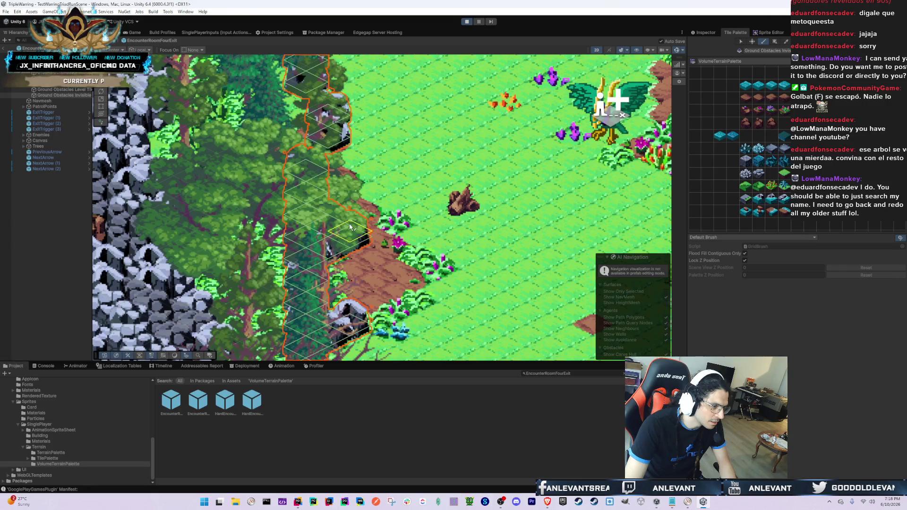
{"action": "left_click", "coordinate": [135, 33]}
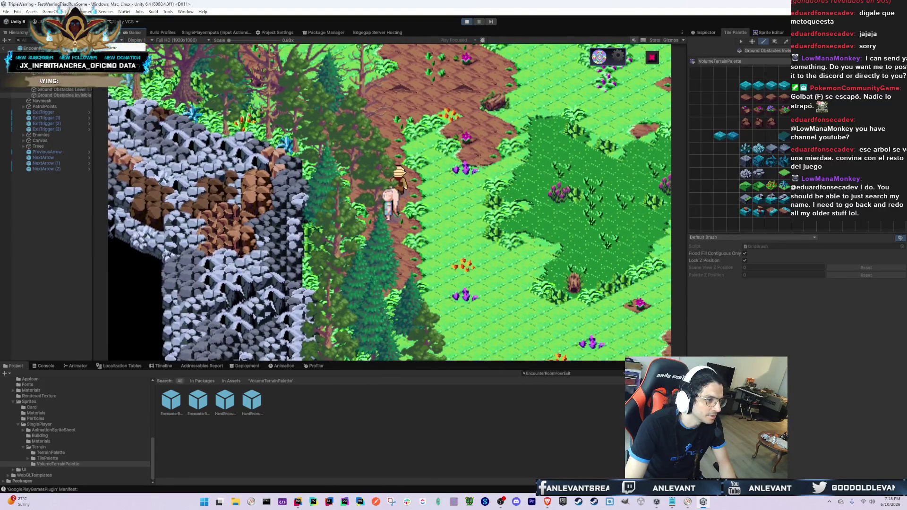
{"action": "left_click", "coordinate": [110, 32]}
{"action": "scroll", "coordinate": [396, 276], "scroll_direction": "up", "scroll_amount": 5}
{"action": "scroll", "coordinate": [396, 276], "scroll_direction": "down", "scroll_amount": 5}
{"action": "left_click", "coordinate": [134, 32]}
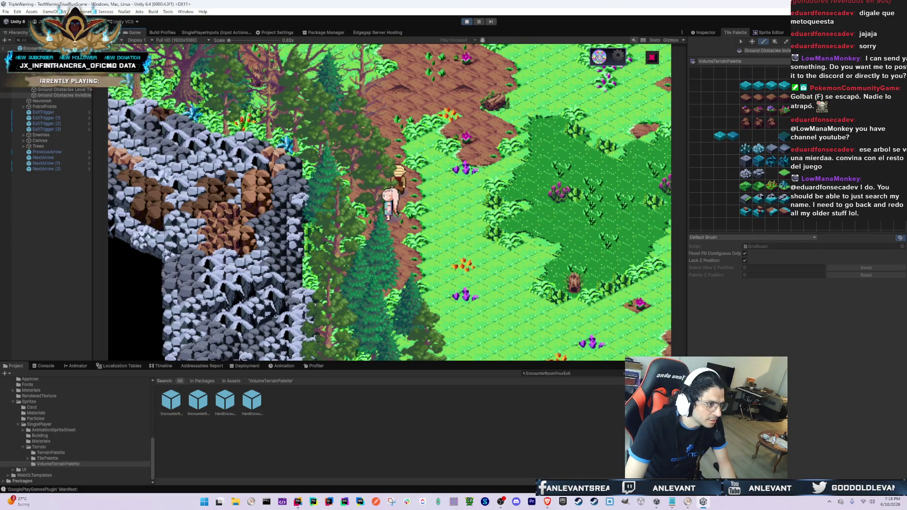
{"action": "left_click", "coordinate": [113, 32]}
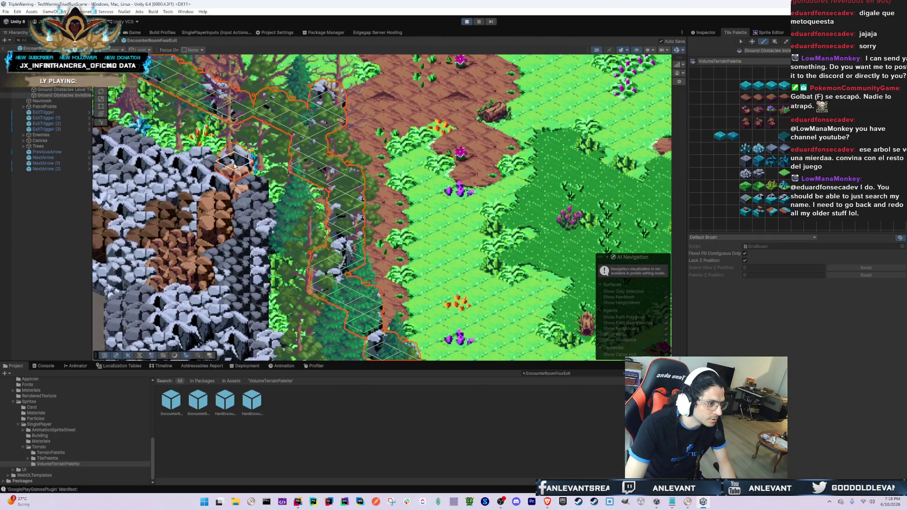
- Zoom and pan the Scene view onto the cliff-edge obstacle outline, comparing it against the running game
{"action": "scroll", "coordinate": [330, 198], "scroll_direction": "up", "scroll_amount": 1}
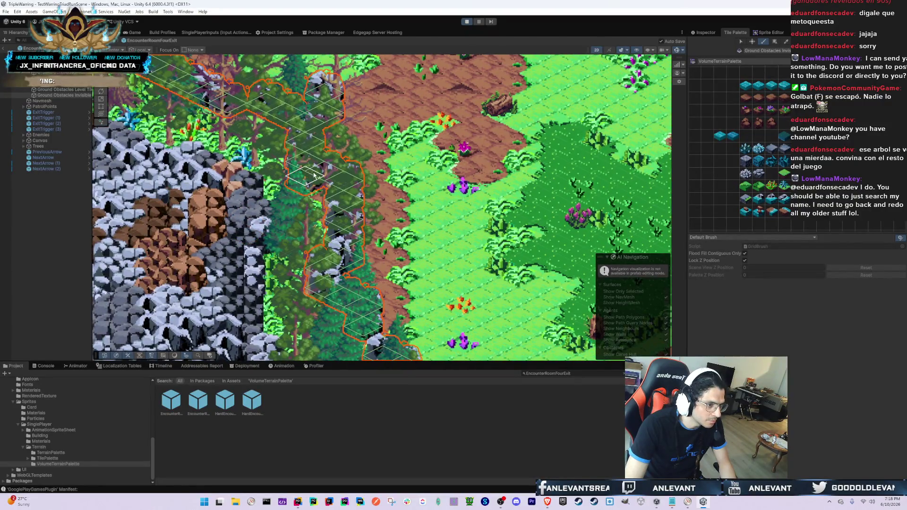
{"action": "left_click_drag", "start_coordinate": [314, 175], "coordinate": [320, 238]}
{"action": "left_click_drag", "start_coordinate": [366, 275], "coordinate": [351, 261]}
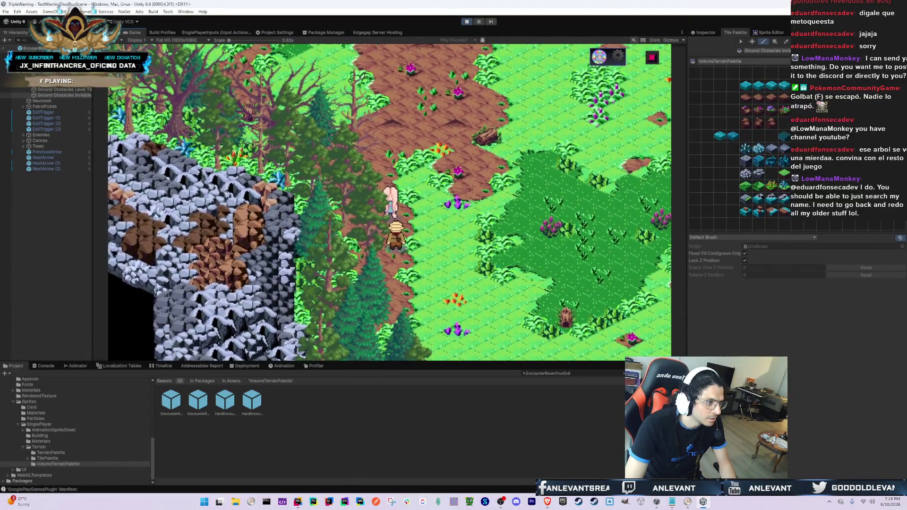
{"action": "left_click", "coordinate": [120, 34]}
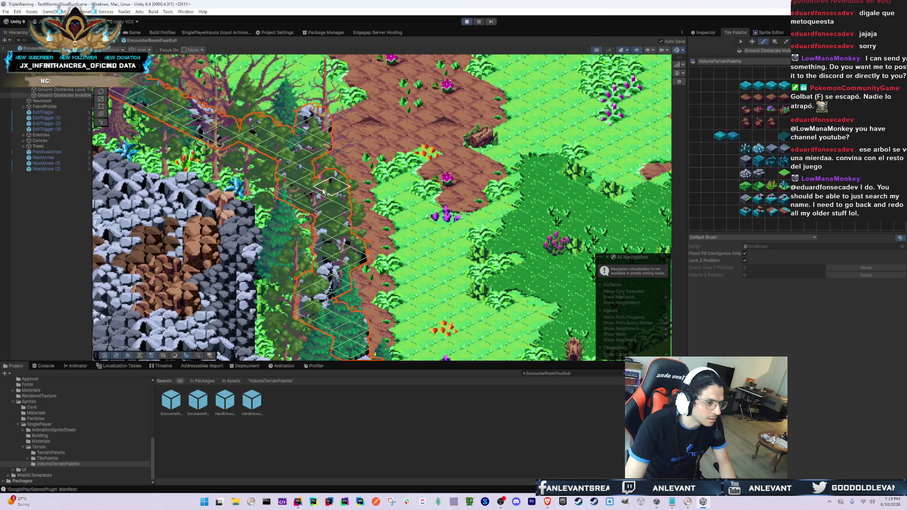
{"action": "left_click", "coordinate": [134, 33]}
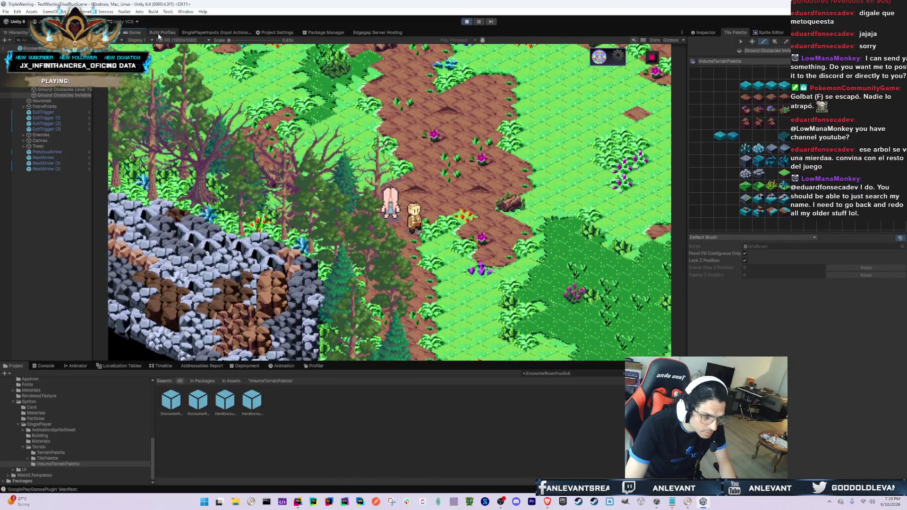
{"action": "left_click", "coordinate": [118, 32]}
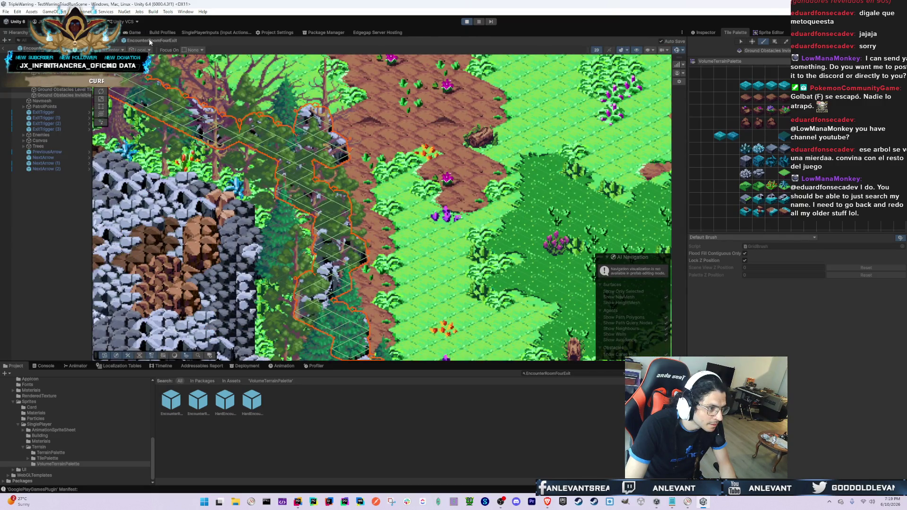
- Switch back and forth between Game and Scene to compare the obstacle outline against the trees
{"action": "left_click", "coordinate": [134, 33]}
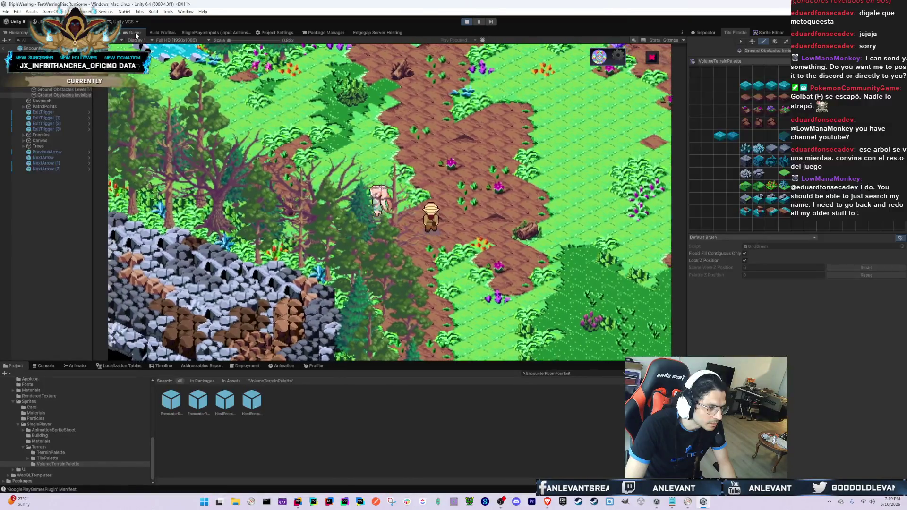
{"action": "left_click", "coordinate": [116, 32]}
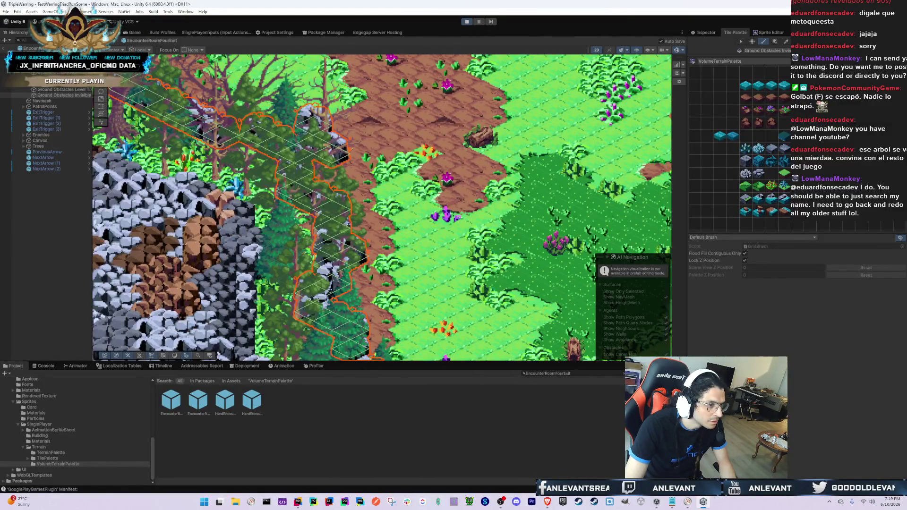
{"action": "left_click", "coordinate": [133, 33]}
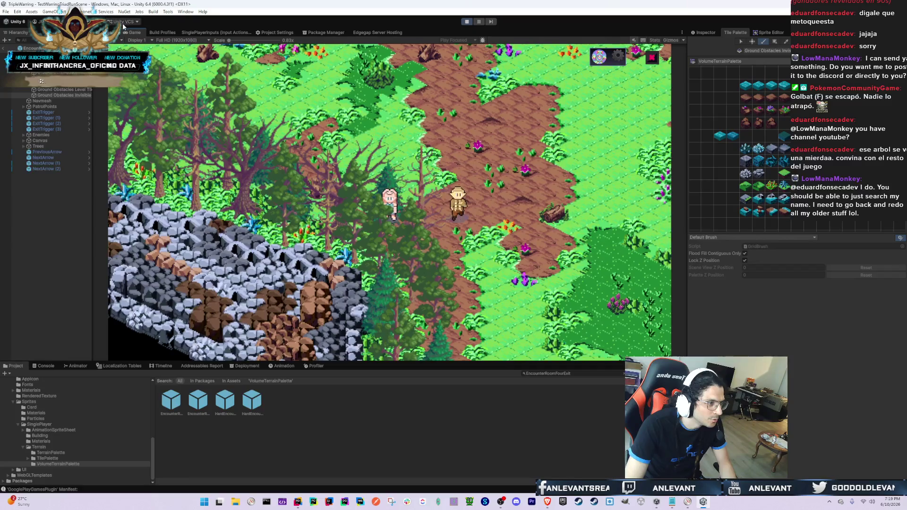
{"action": "left_click", "coordinate": [115, 32]}
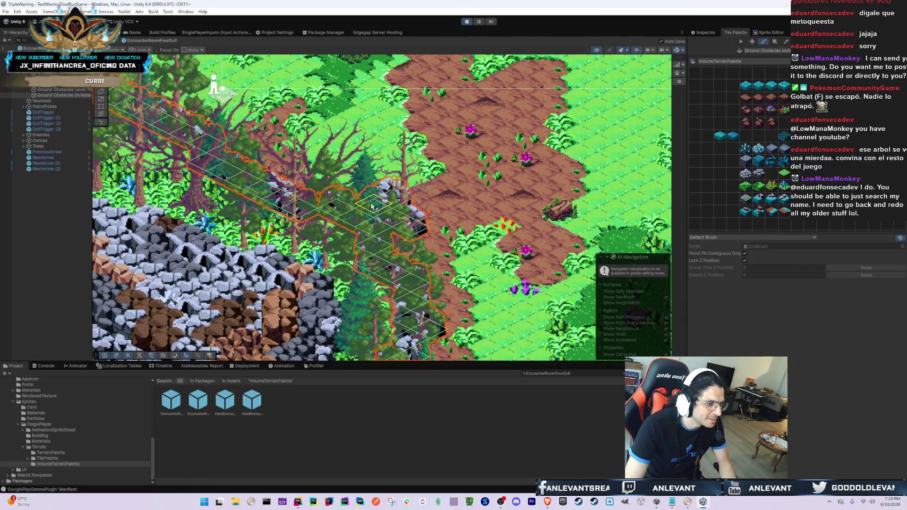
{"action": "left_click", "coordinate": [136, 35]}
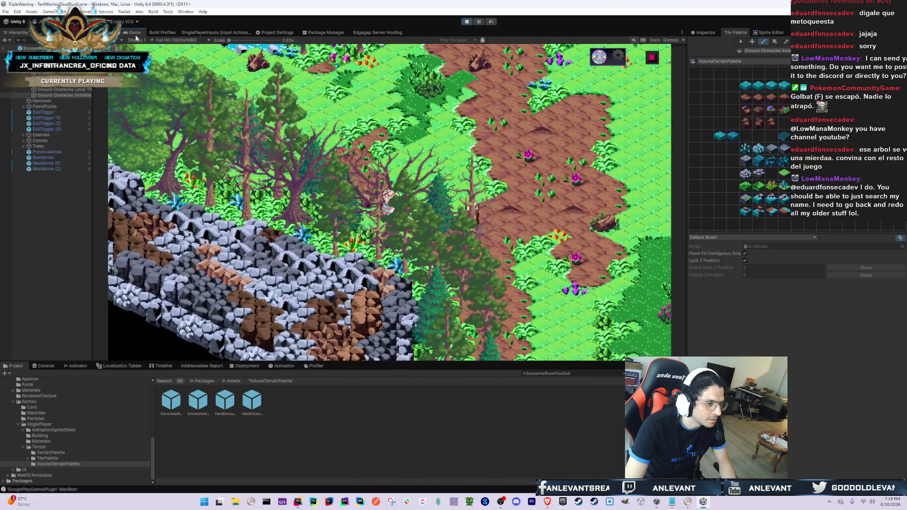
{"action": "left_click", "coordinate": [116, 32]}
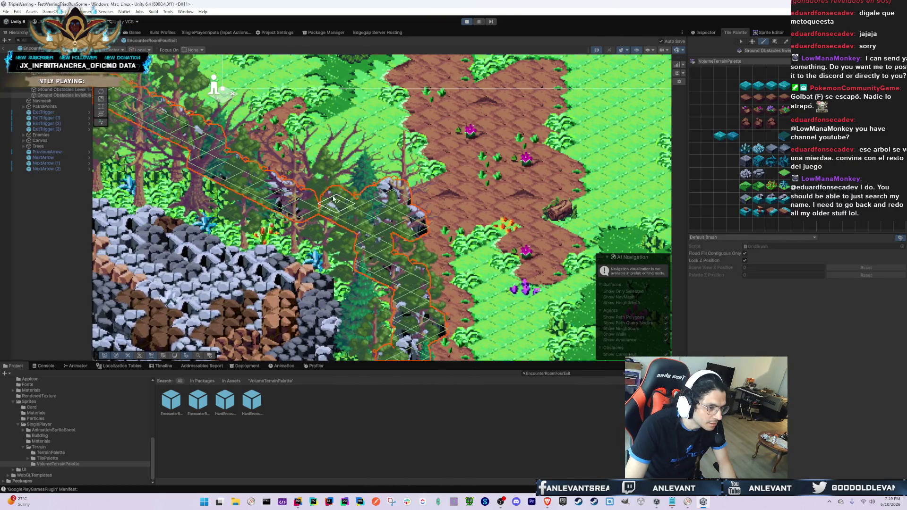
{"action": "left_click", "coordinate": [135, 34]}
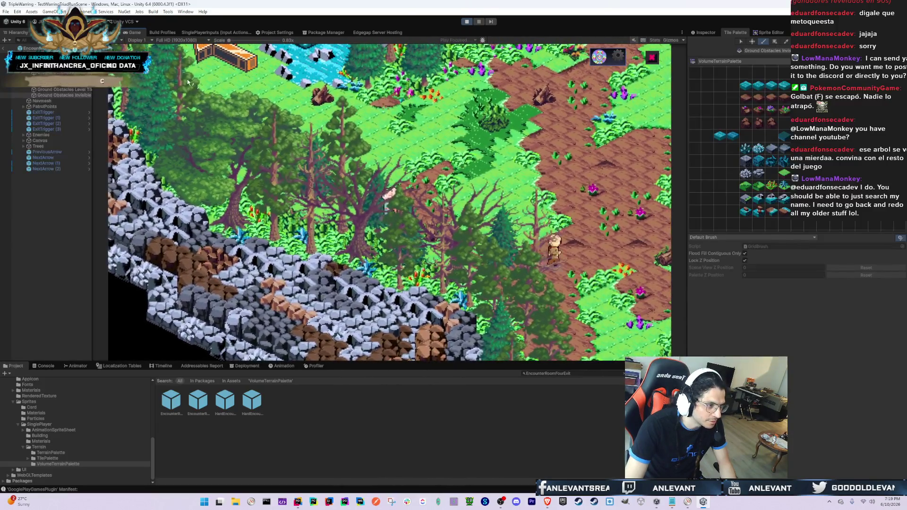
- In the prefab scene, paint a rock obstacle tile on the upper forest grass, then erase it
{"action": "key", "text": "ctrl+1"}
{"action": "left_click_drag", "start_coordinate": [255, 115], "coordinate": [308, 151]}
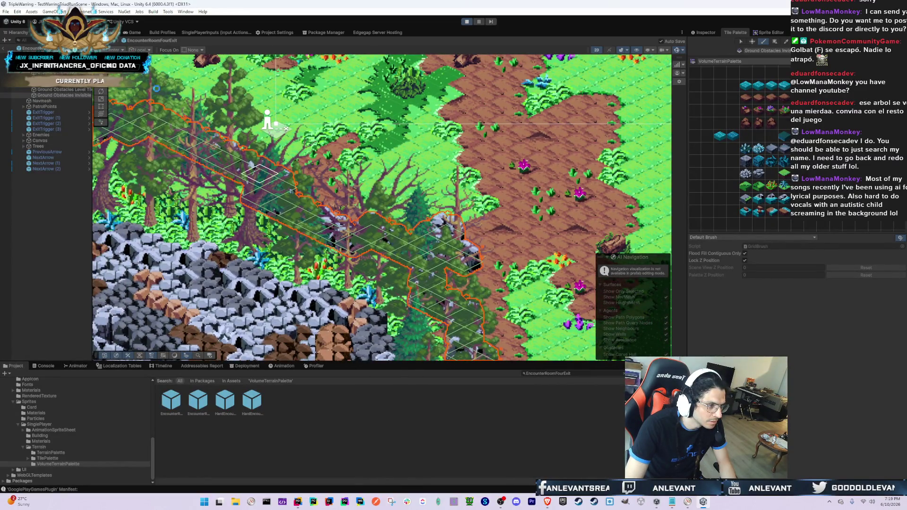
{"action": "left_click", "coordinate": [414, 75]}
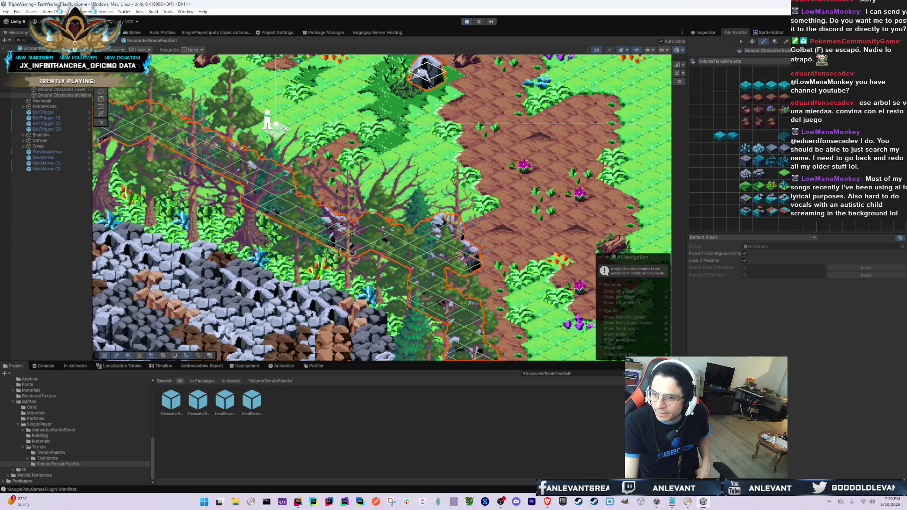
{"action": "left_click", "coordinate": [415, 74], "text": "shift"}
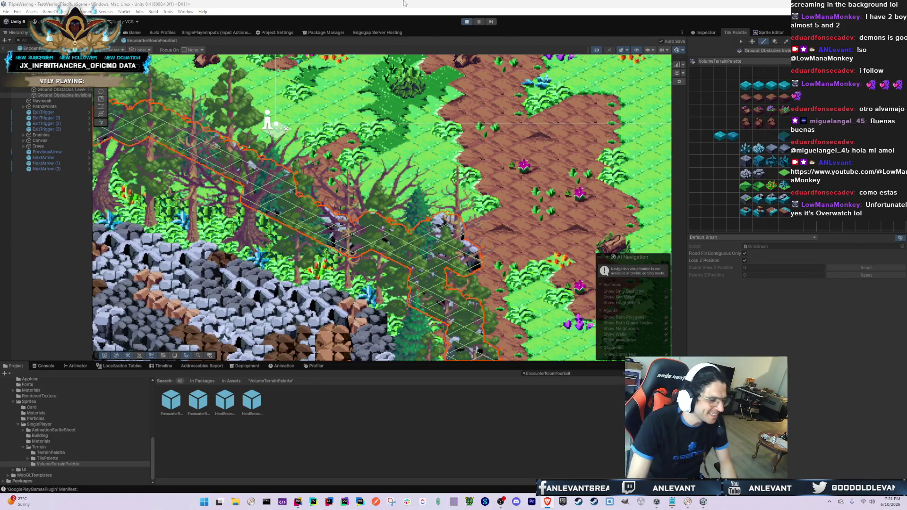
- In the running game, load EncounterRoomOneExit from the room dropdown, then switch to the green forest room
{"action": "mouse_move", "coordinate": [294, 138]}
{"action": "left_mouse_down"}
{"action": "mouse_move", "coordinate": [331, 203]}
{"action": "mouse_move", "coordinate": [384, 267]}
{"action": "left_mouse_up"}
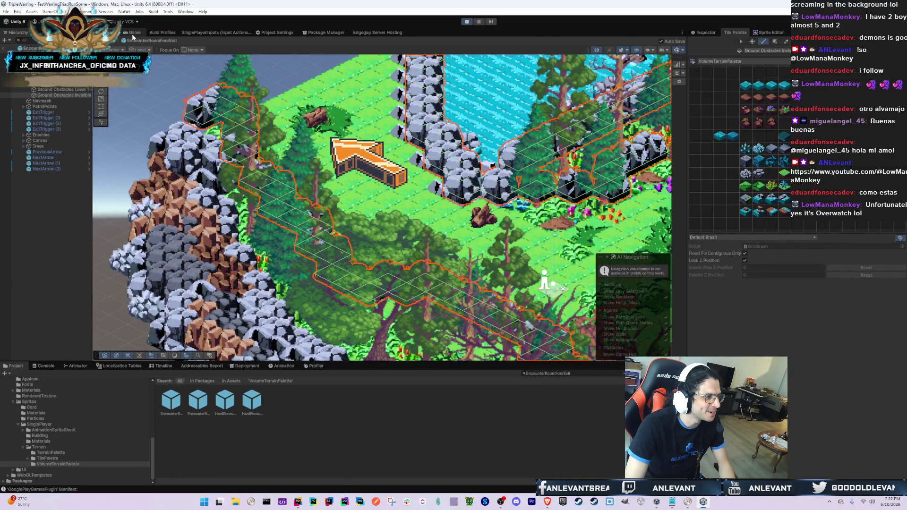
{"action": "left_click", "coordinate": [132, 33]}
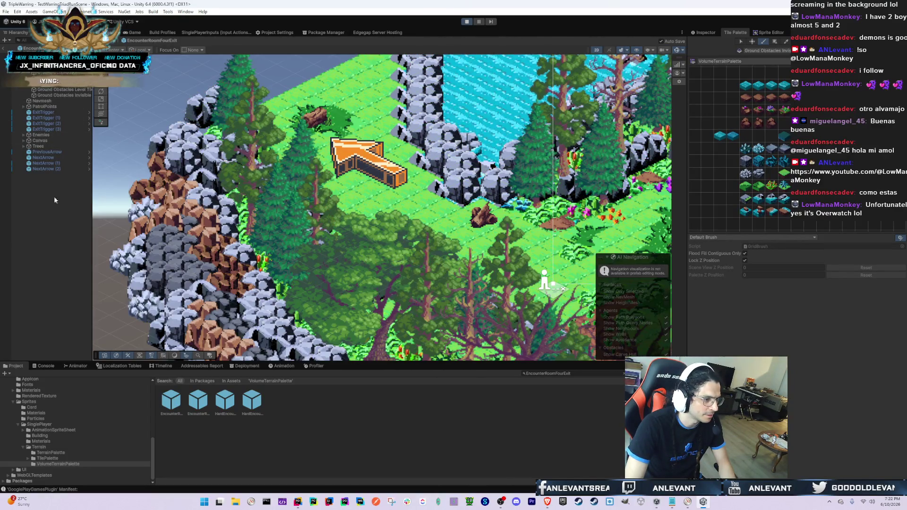
{"action": "left_click", "coordinate": [134, 32]}
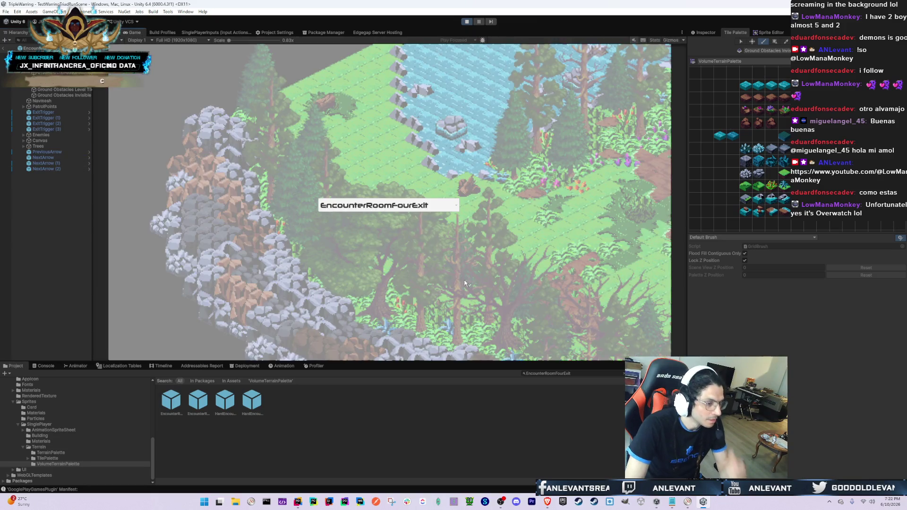
{"action": "left_click", "coordinate": [370, 205]}
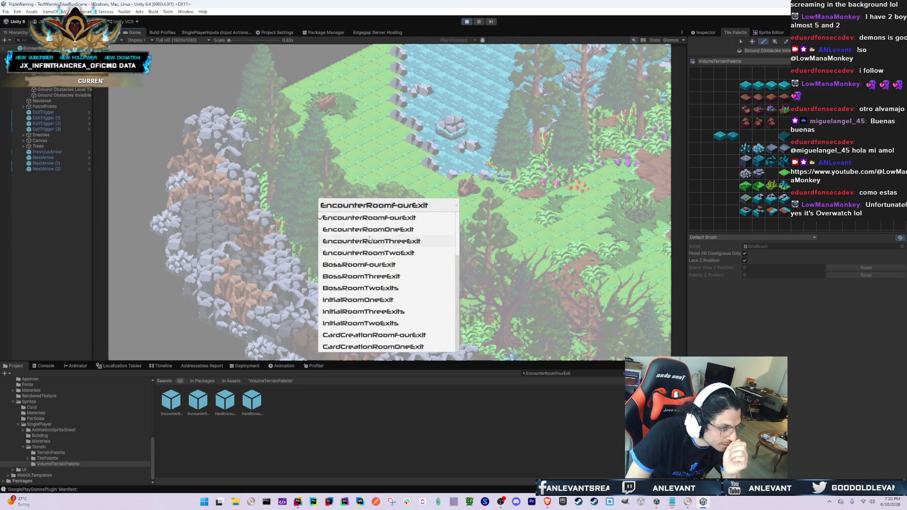
{"action": "left_click", "coordinate": [370, 229]}
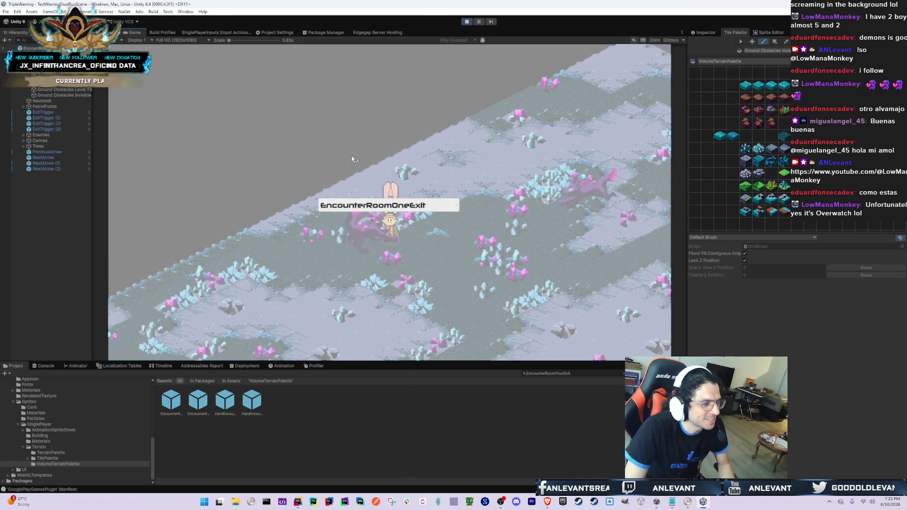
{"action": "left_click", "coordinate": [371, 205]}
{"action": "left_click", "coordinate": [371, 221]}
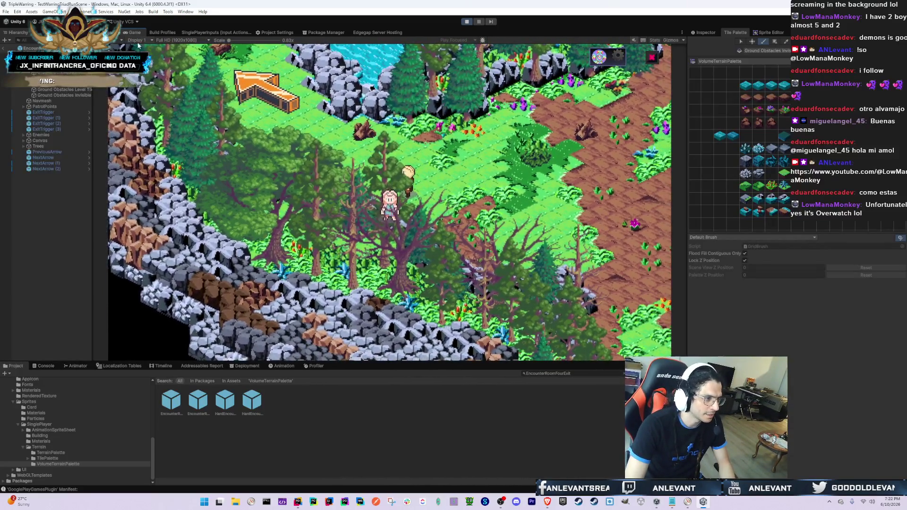
- In the prefab scene, select the Ground Obstacles Invisible tilemap and erase one obstacle tile
{"action": "left_click", "coordinate": [110, 33]}
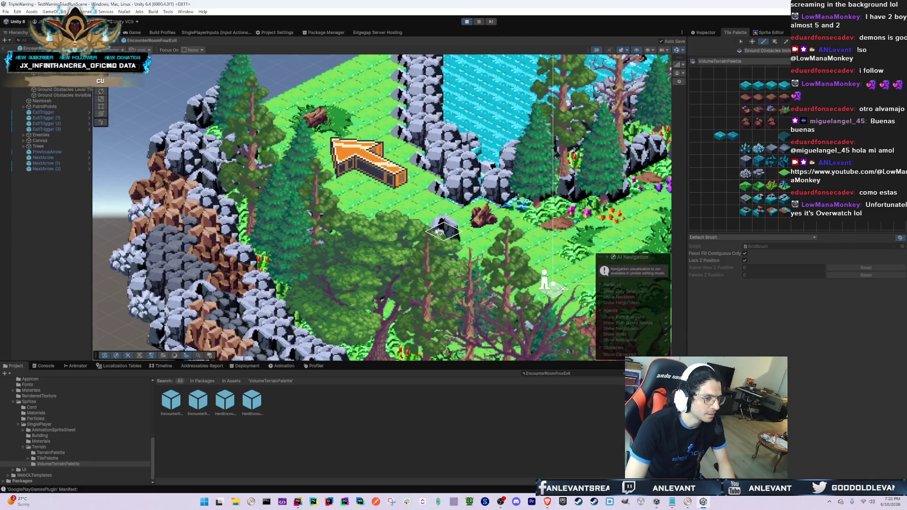
{"action": "left_click_drag", "start_coordinate": [439, 232], "coordinate": [293, 154]}
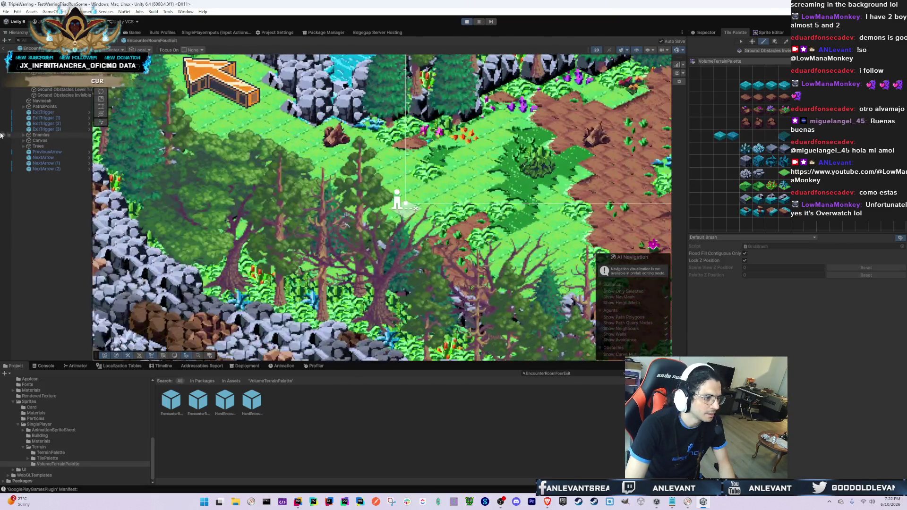
{"action": "left_click", "coordinate": [66, 95]}
{"action": "left_click", "coordinate": [352, 192]}
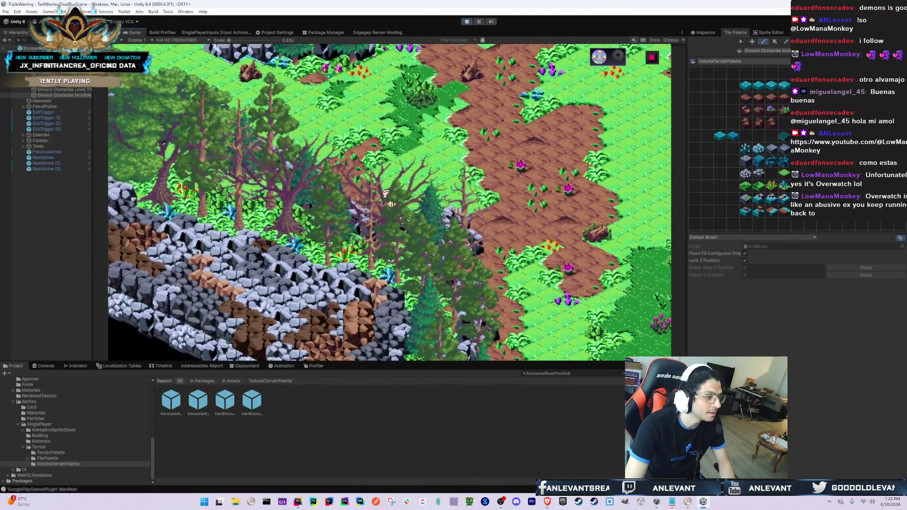
{"action": "left_click", "coordinate": [109, 32]}
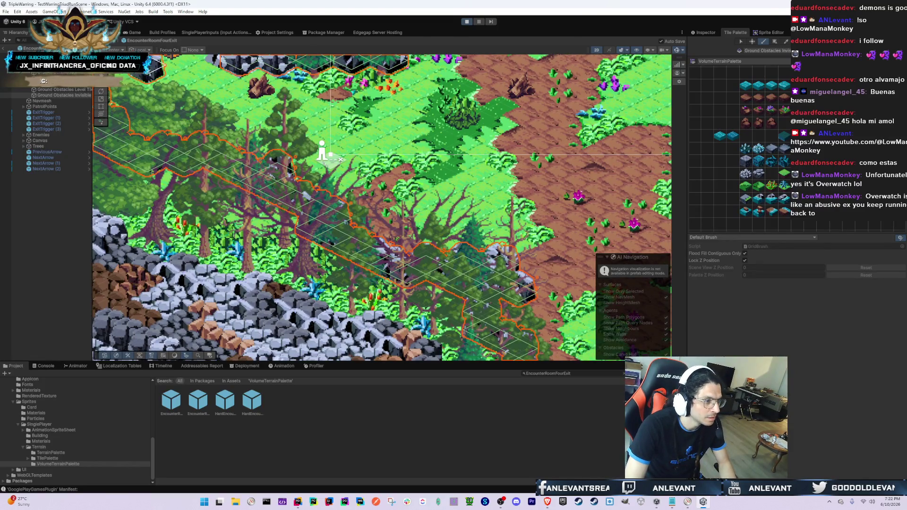
{"action": "left_click", "coordinate": [134, 32]}
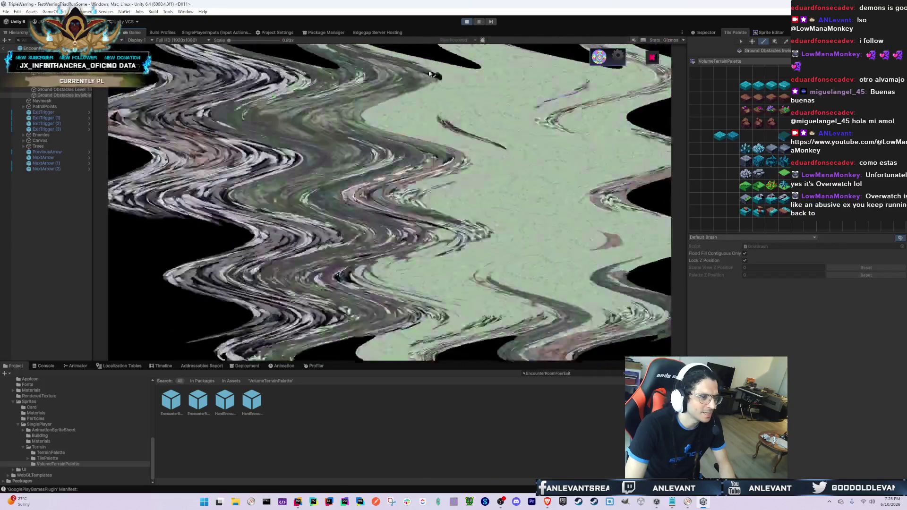
- Stop the running game and clear the Console log
{"action": "left_click", "coordinate": [467, 22]}
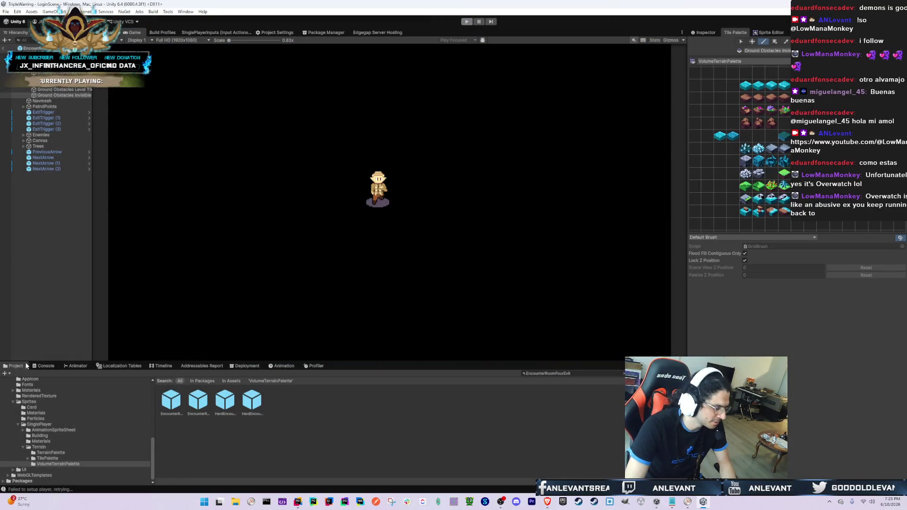
{"action": "left_click", "coordinate": [39, 367]}
{"action": "left_click", "coordinate": [9, 373]}
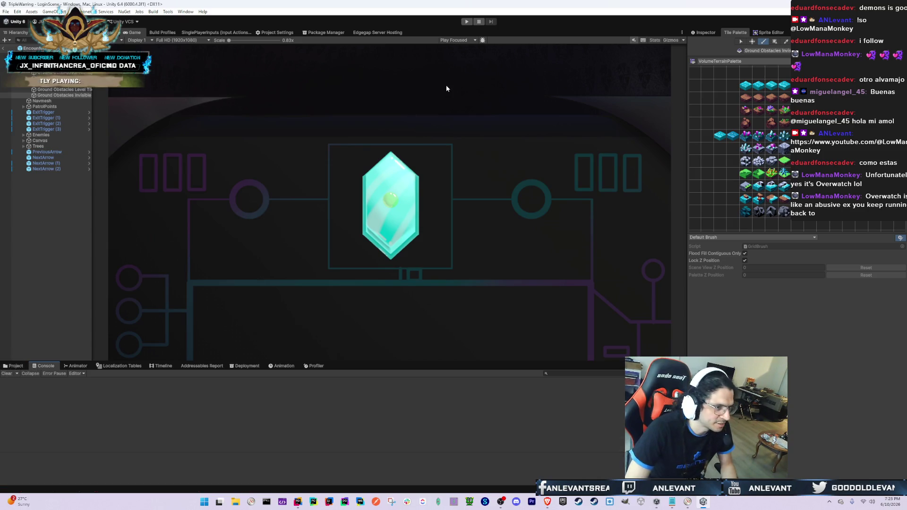
- Start play mode again, choose Ignore on the modification warning, and maximize the Project window
{"action": "left_click", "coordinate": [468, 22]}
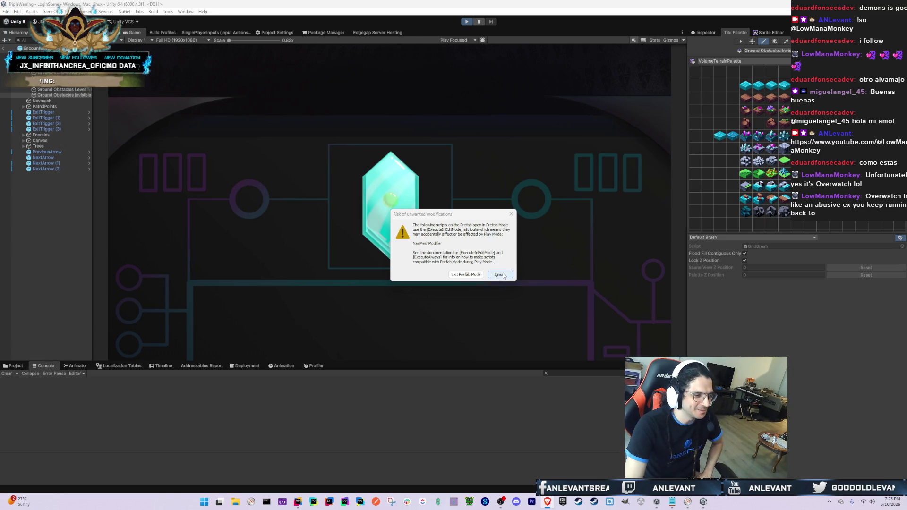
{"action": "left_click", "coordinate": [489, 275]}
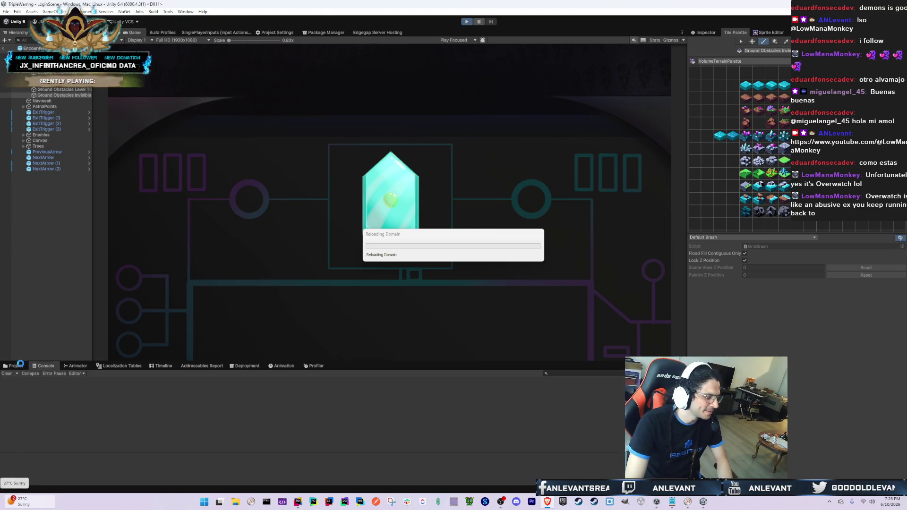
{"action": "mouse_move", "coordinate": [19, 502]}
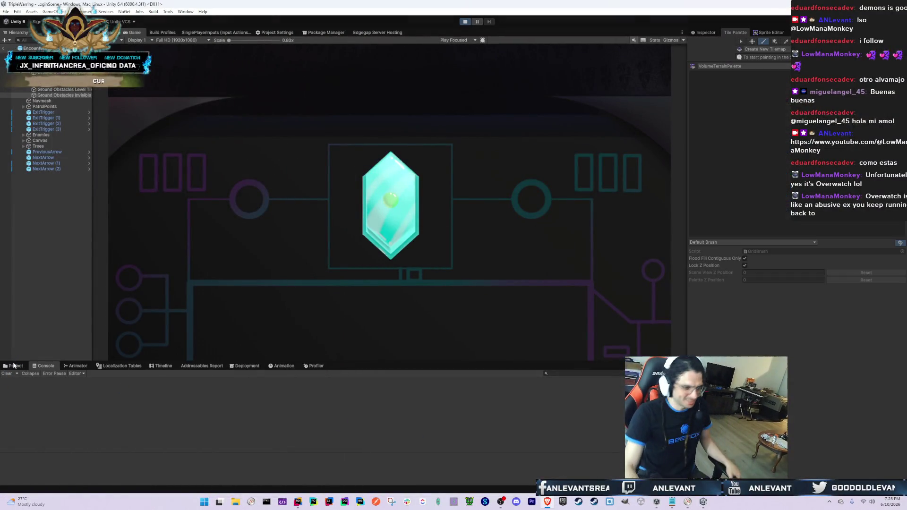
{"action": "double_click", "coordinate": [14, 365]}
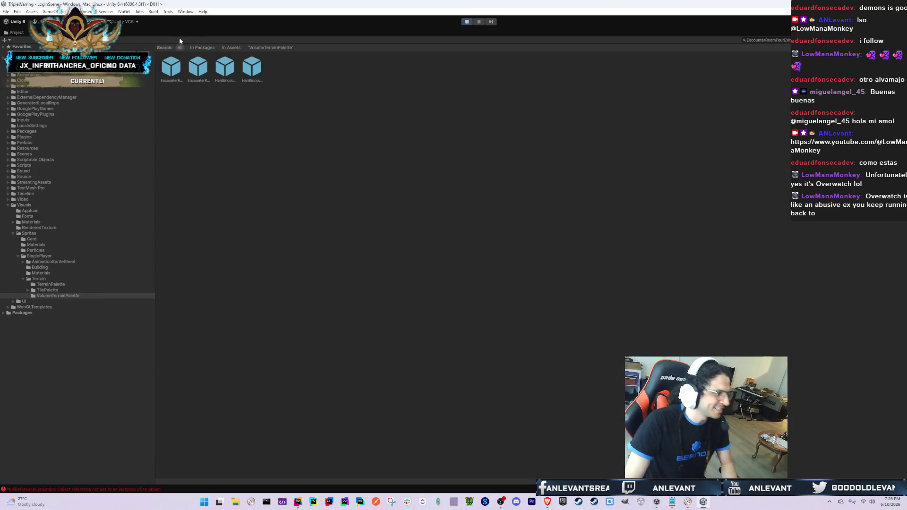
- Clear the username field and log into the running game anonymously
{"action": "double_click", "coordinate": [186, 30]}
{"action": "left_click", "coordinate": [218, 188]}
{"action": "type", "text": "A"}
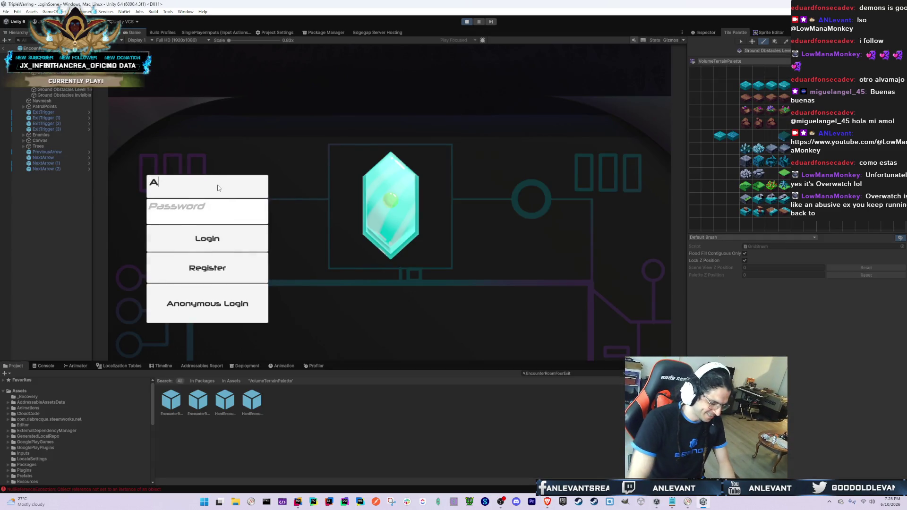
{"action": "type", "text": "DMIN"}
{"action": "key", "text": "BackSpace"}
{"action": "key", "text": "BackSpace"}
{"action": "key", "text": "BackSpace"}
{"action": "left_click", "coordinate": [246, 313]}
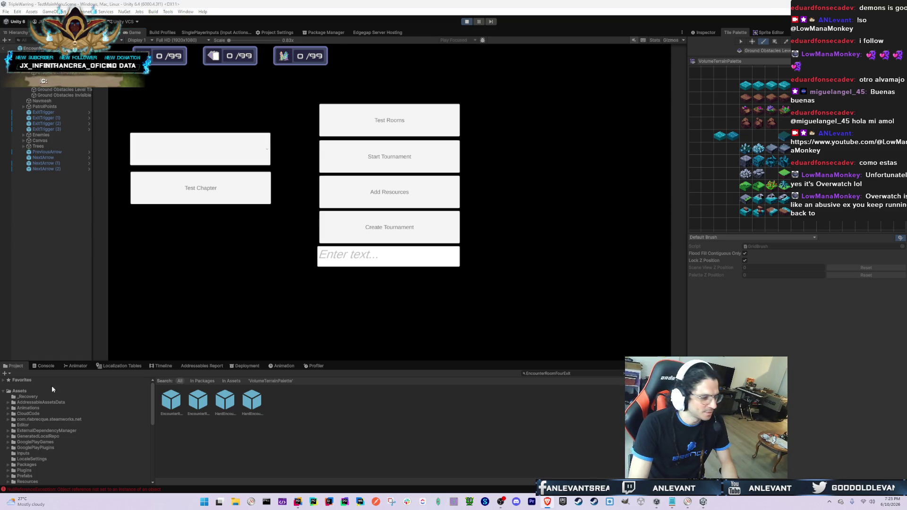
- Enter room testing from the Test Rooms menu, then switch to Rider
{"action": "left_click", "coordinate": [45, 366]}
{"action": "left_click", "coordinate": [14, 366]}
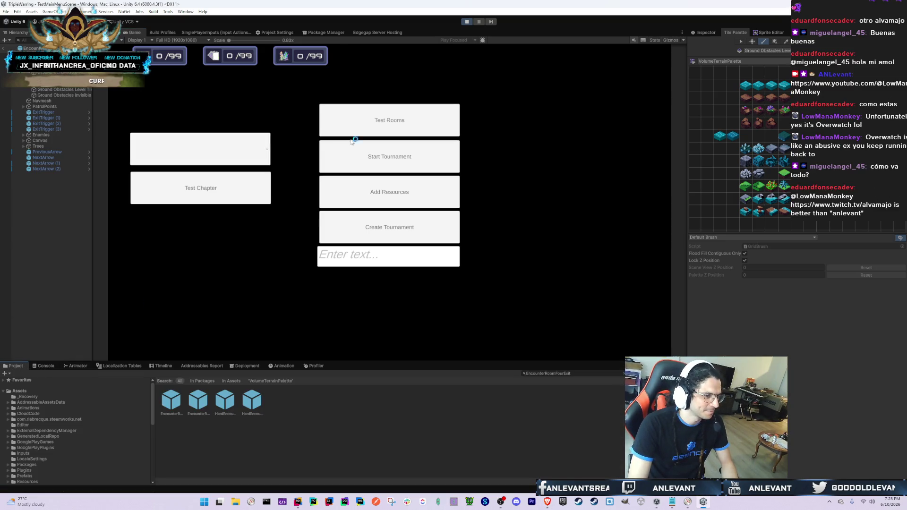
{"action": "left_click", "coordinate": [383, 122]}
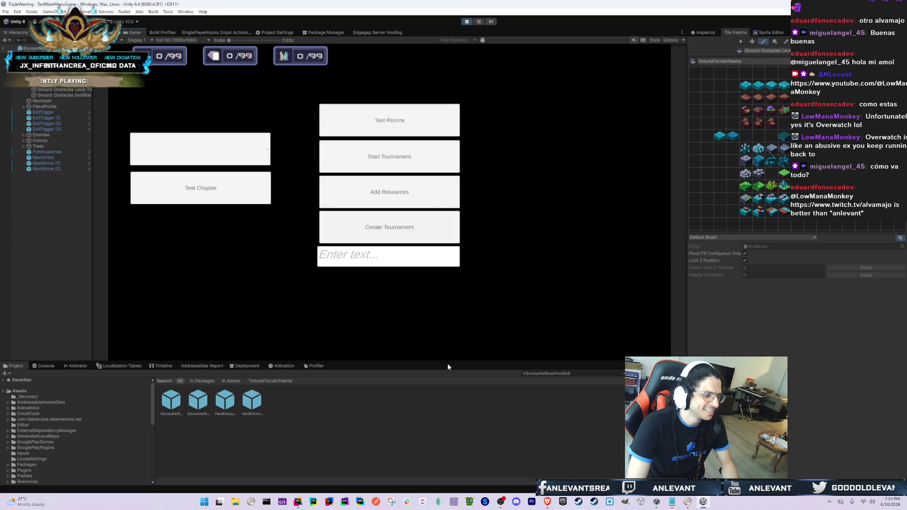
{"action": "left_click", "coordinate": [409, 128]}
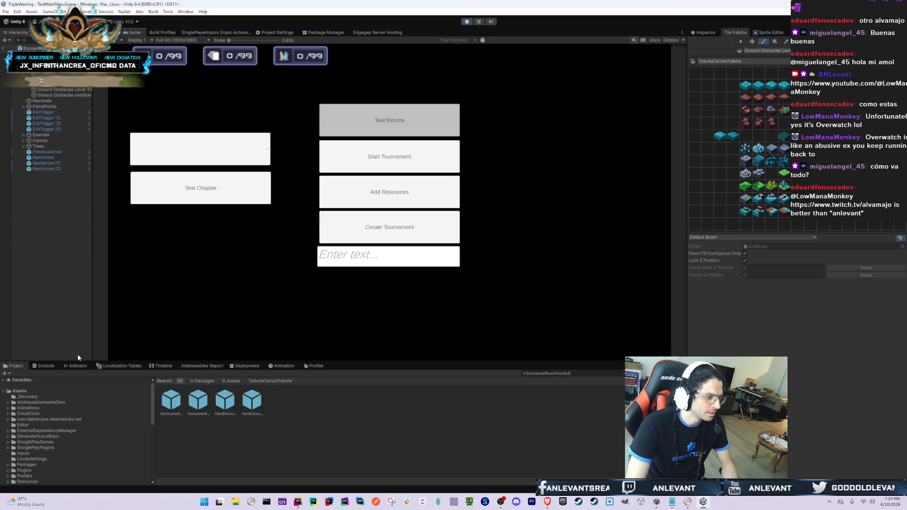
{"action": "left_click", "coordinate": [302, 505]}
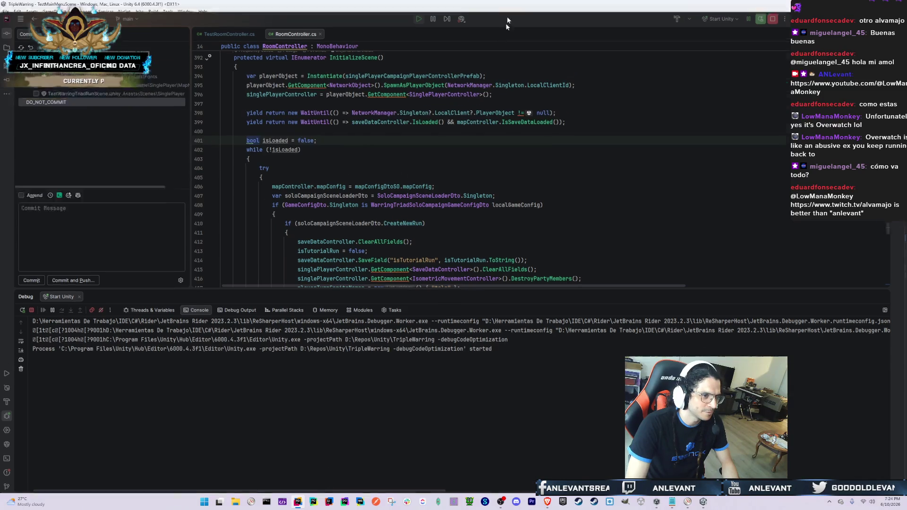
- Check process memory use on Resource Monitor's Memory tab
{"action": "key", "text": "alt+Tab"}
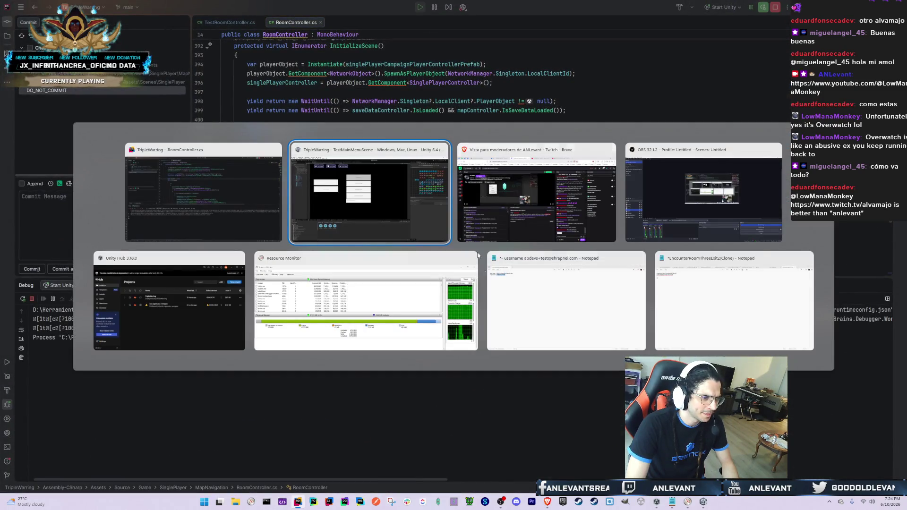
{"action": "key", "text": "Escape"}
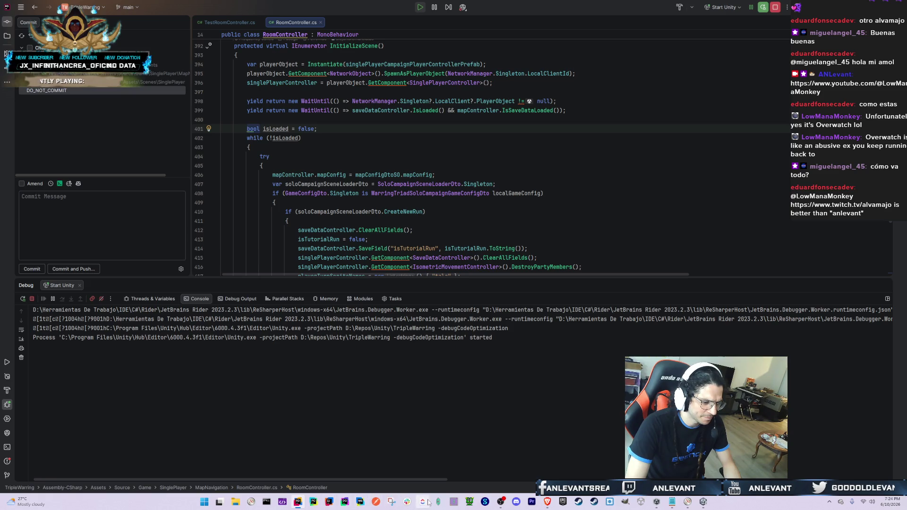
{"action": "left_click", "coordinate": [686, 503]}
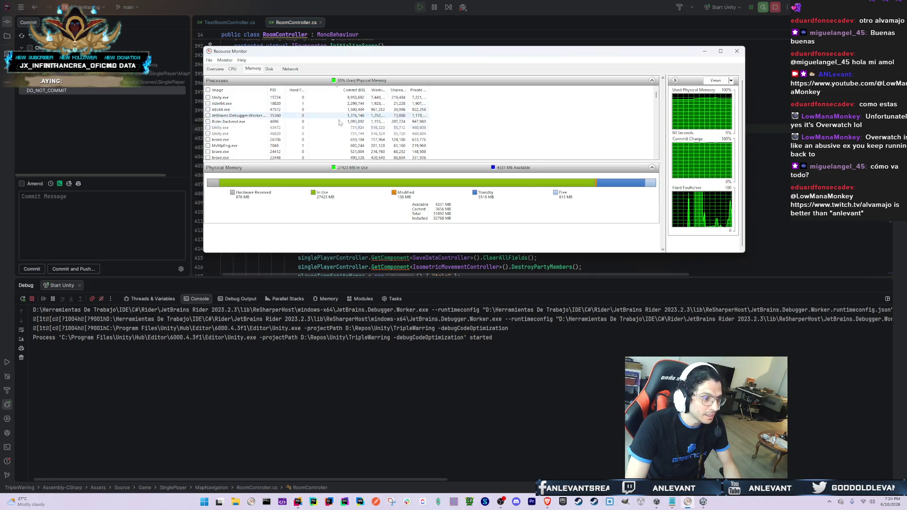
{"action": "scroll", "coordinate": [314, 115], "scroll_direction": "up", "scroll_amount": 3}
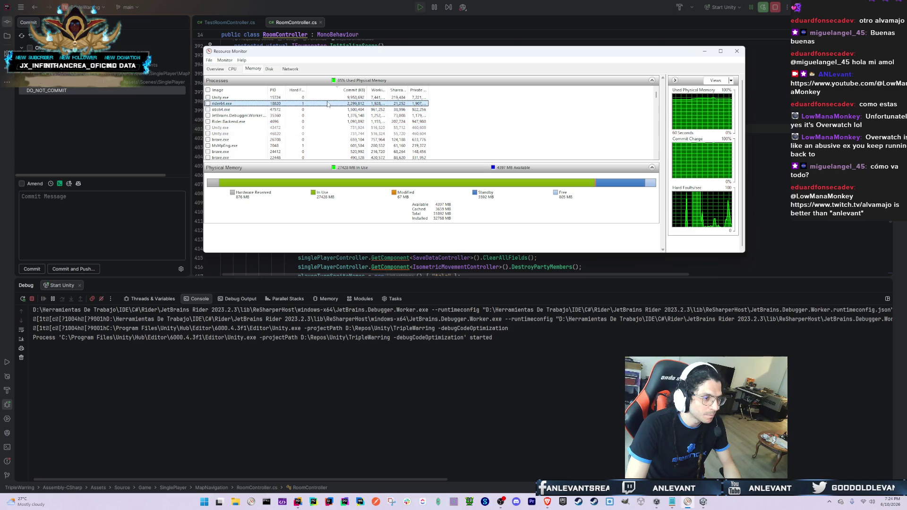
{"action": "left_click", "coordinate": [719, 28]}
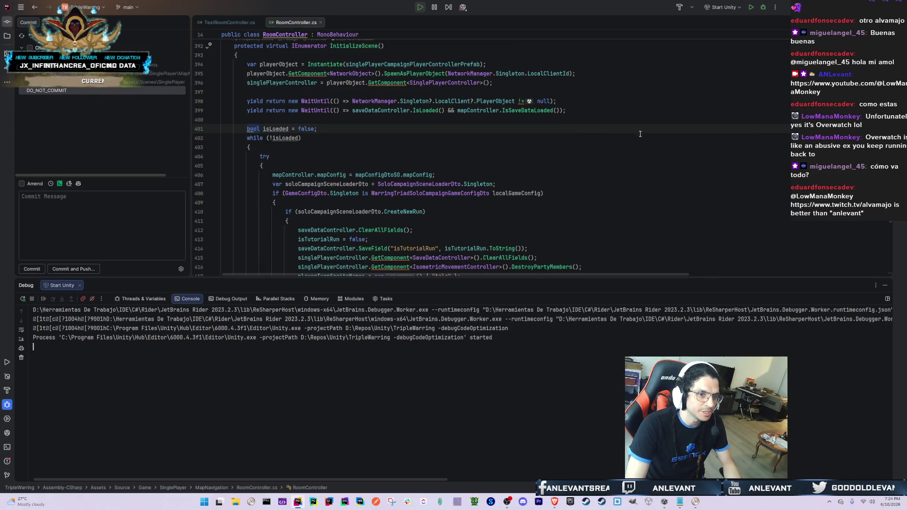
- Return to Rider and accept recovering the scene backups once Unity relaunches
{"action": "key", "text": "alt+Tab"}
{"action": "key", "text": "Escape"}
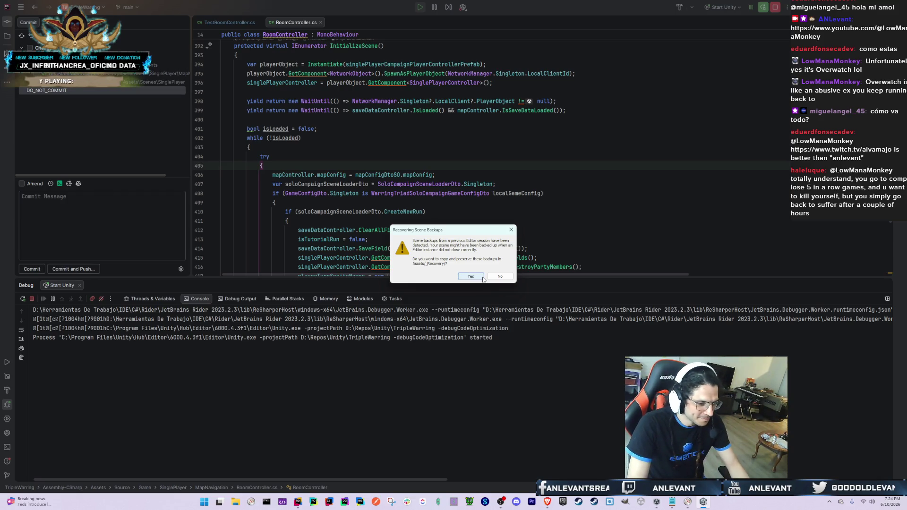
{"action": "left_click", "coordinate": [481, 277]}
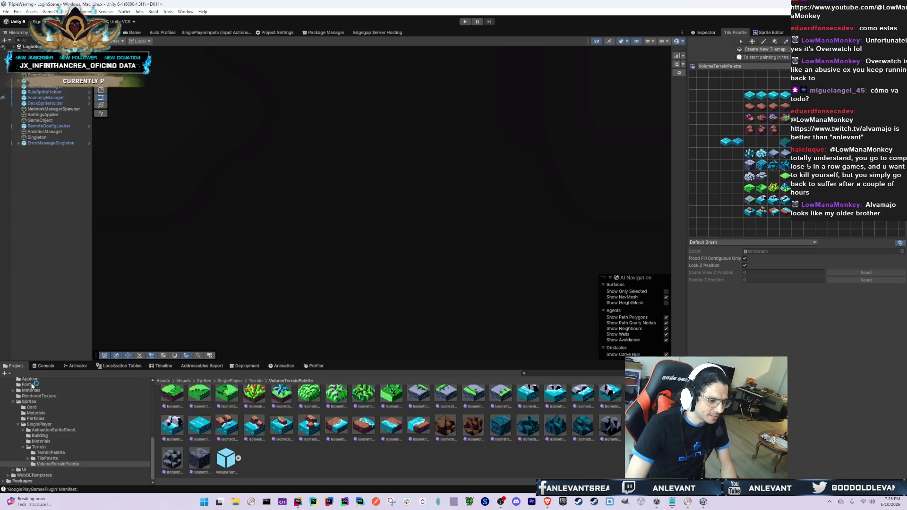
- Review the Console messages, then show the VolumeTerrainPalette tile assets in the Project window
{"action": "left_click", "coordinate": [46, 366]}
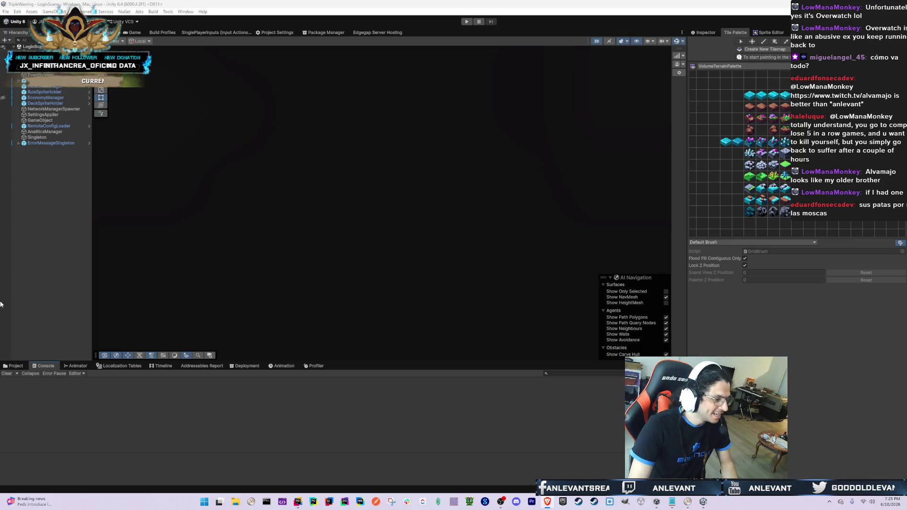
{"action": "left_click", "coordinate": [14, 366]}
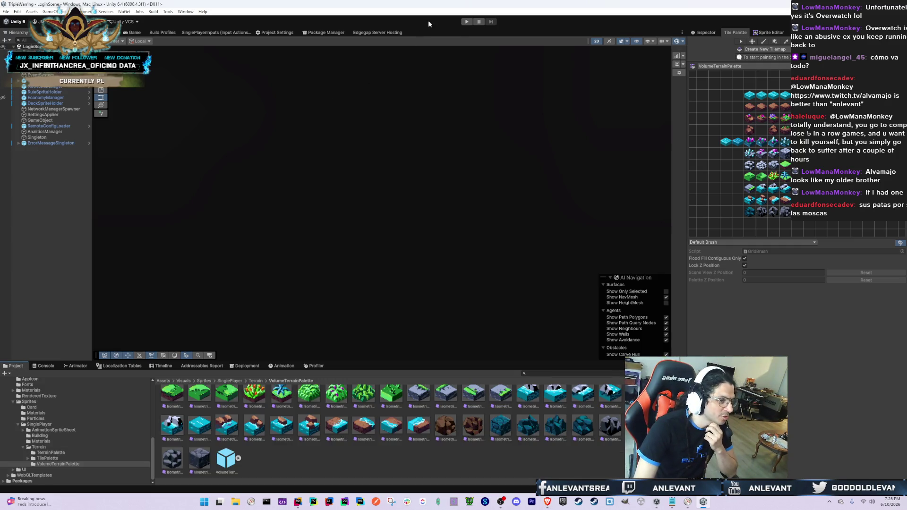
- Start play mode, clear the Console, and log in anonymously
{"action": "left_click", "coordinate": [465, 22]}
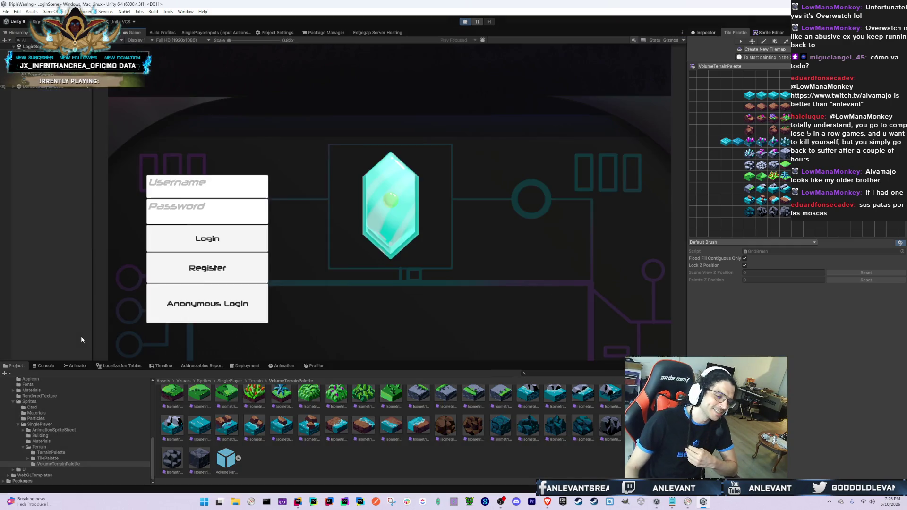
{"action": "left_click", "coordinate": [44, 365]}
{"action": "left_click", "coordinate": [7, 373]}
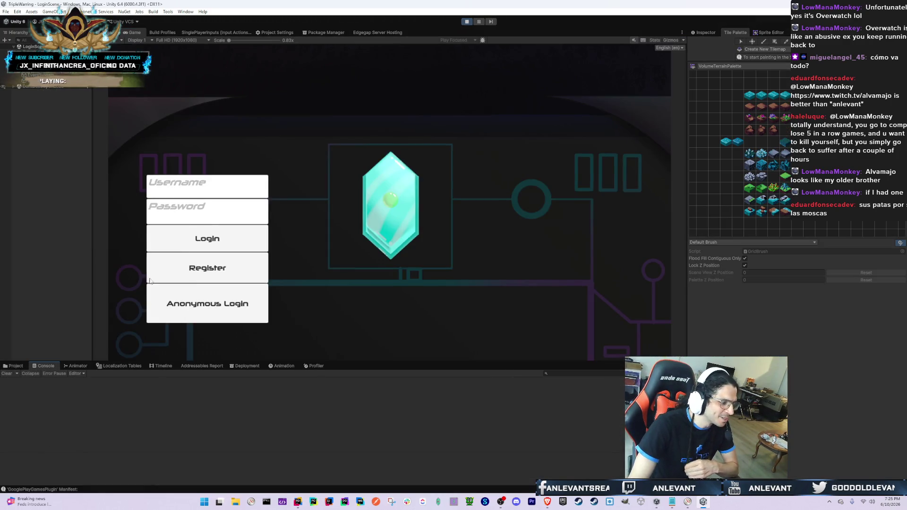
{"action": "left_click", "coordinate": [228, 310]}
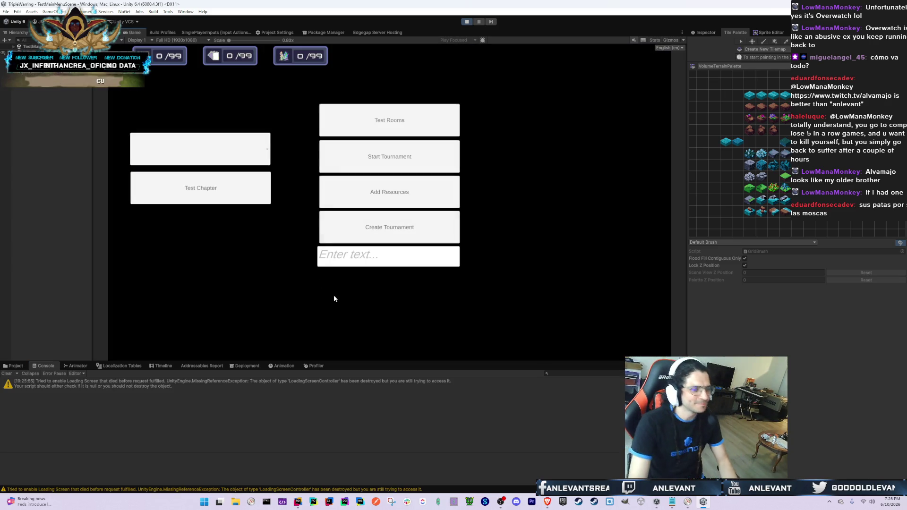
{"action": "left_click", "coordinate": [7, 373]}
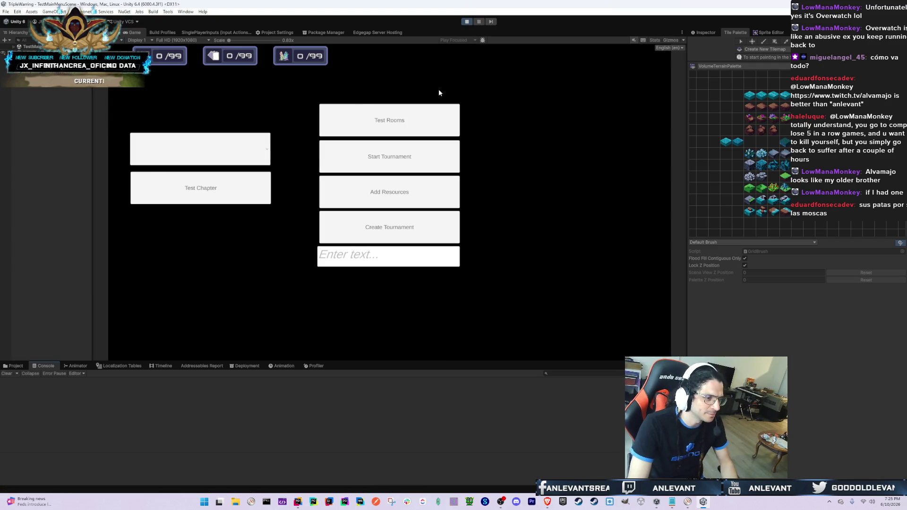
- From the room tester's list, load EncounterRoomOneExit, then switch to EncounterRoomFourExit
{"action": "left_click", "coordinate": [429, 125]}
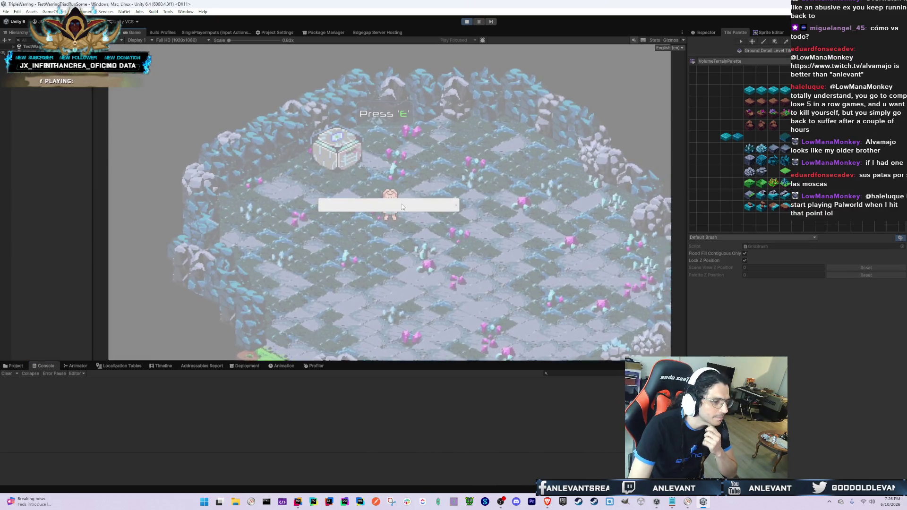
{"action": "left_click", "coordinate": [401, 204]}
{"action": "scroll", "coordinate": [397, 284], "scroll_direction": "down", "scroll_amount": 2}
{"action": "scroll", "coordinate": [397, 300], "scroll_direction": "down", "scroll_amount": 3}
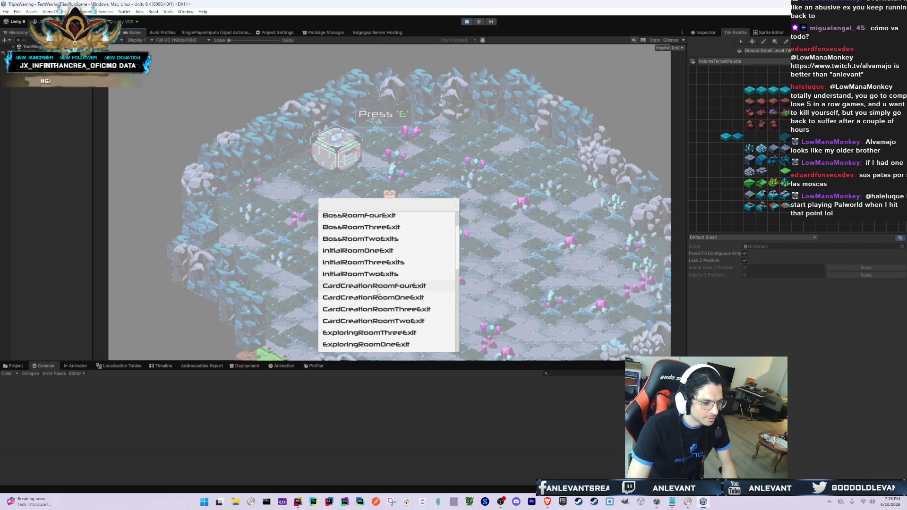
{"action": "scroll", "coordinate": [369, 289], "scroll_direction": "down", "scroll_amount": 3}
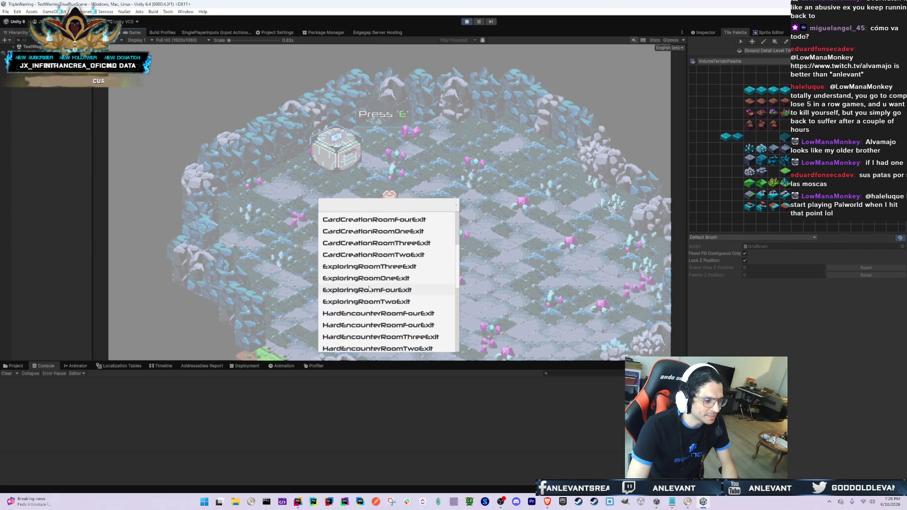
{"action": "scroll", "coordinate": [368, 293], "scroll_direction": "down", "scroll_amount": 3}
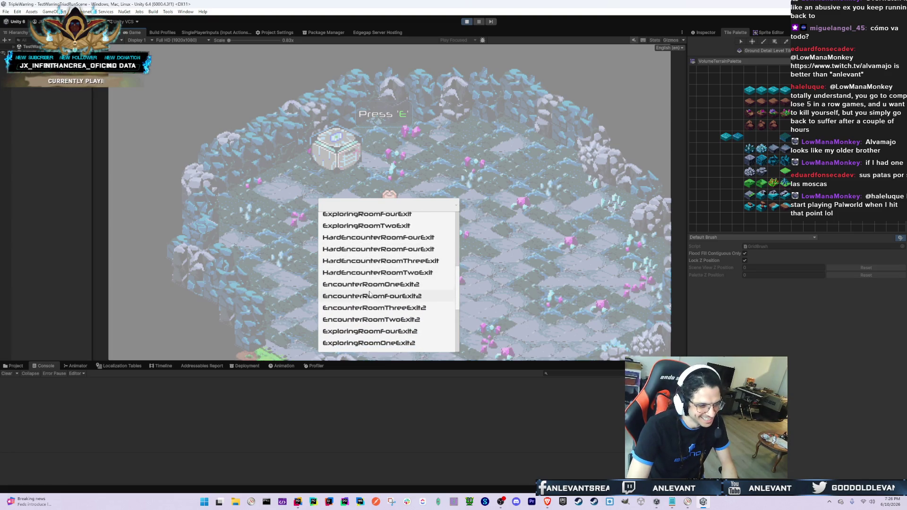
{"action": "scroll", "coordinate": [373, 285], "scroll_direction": "down", "scroll_amount": 1}
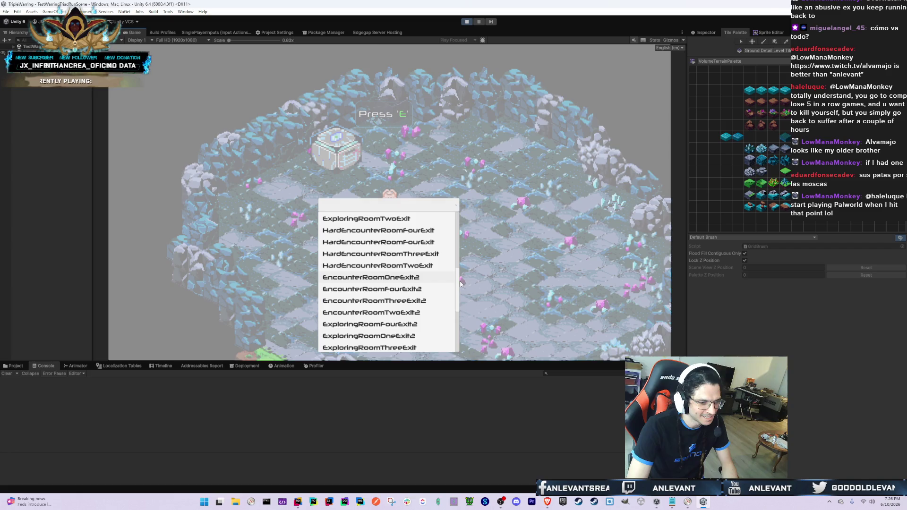
{"action": "scroll", "coordinate": [376, 250], "scroll_direction": "up", "scroll_amount": 5}
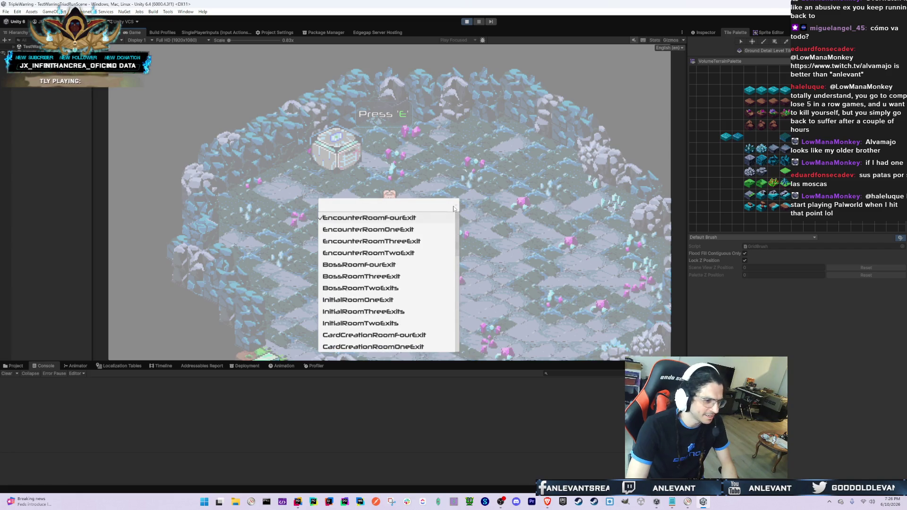
{"action": "left_click", "coordinate": [376, 229]}
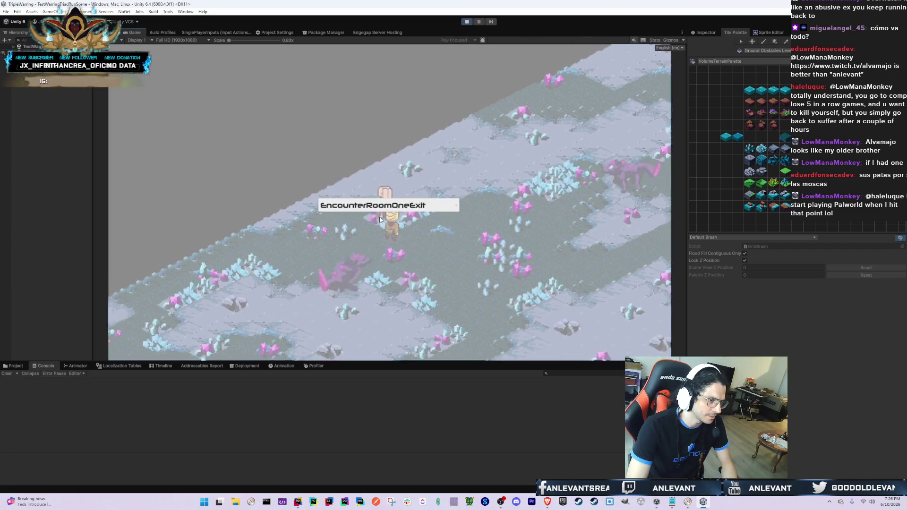
{"action": "left_click", "coordinate": [379, 206]}
{"action": "left_click", "coordinate": [378, 236]}
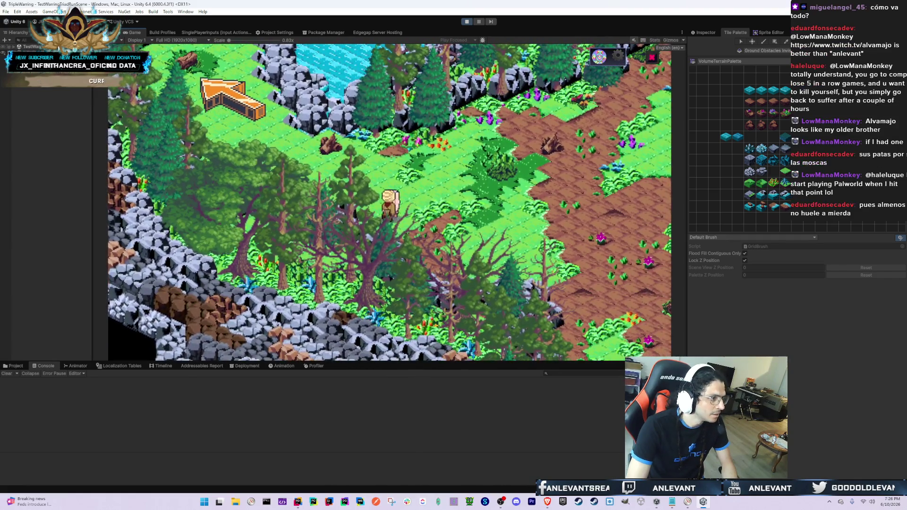
- Inspect the spawned room in the Hierarchy and frame it in the Scene view
{"action": "key", "text": "Down"}
{"action": "key", "text": "Down"}
{"action": "key", "text": "Down"}
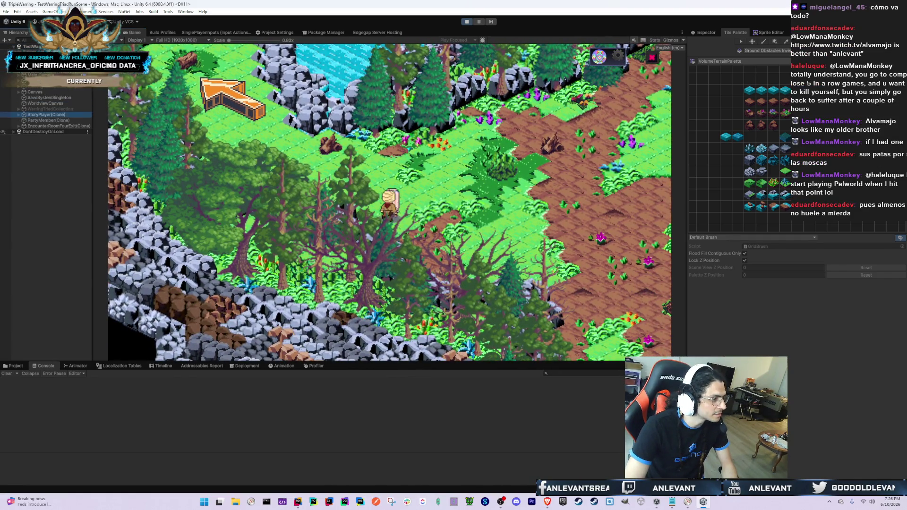
{"action": "key", "text": "Right"}
{"action": "key", "text": "Down"}
{"action": "key", "text": "Down"}
{"action": "key", "text": "Down"}
{"action": "key", "text": "Down"}
{"action": "key", "text": "Down"}
{"action": "key", "text": "Down"}
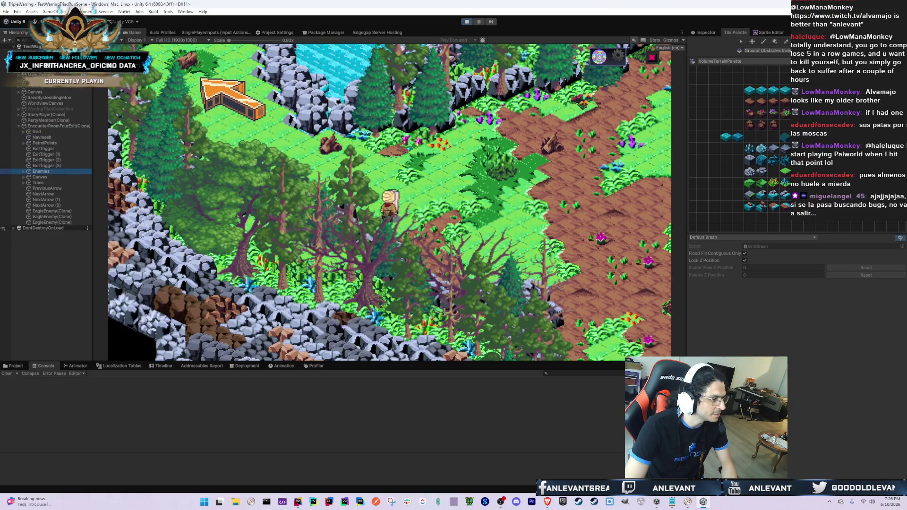
{"action": "key", "text": "End"}
{"action": "left_click", "coordinate": [357, 162]}
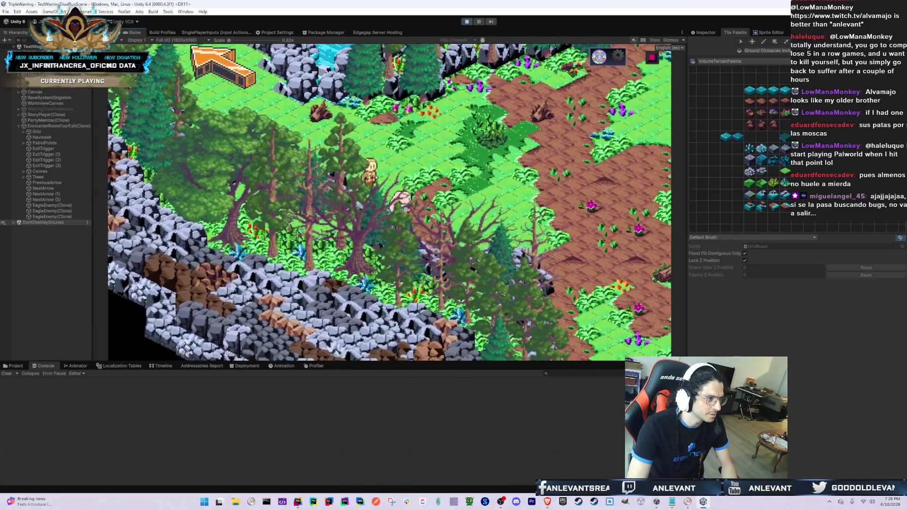
{"action": "left_click", "coordinate": [109, 32]}
{"action": "key", "text": "f"}
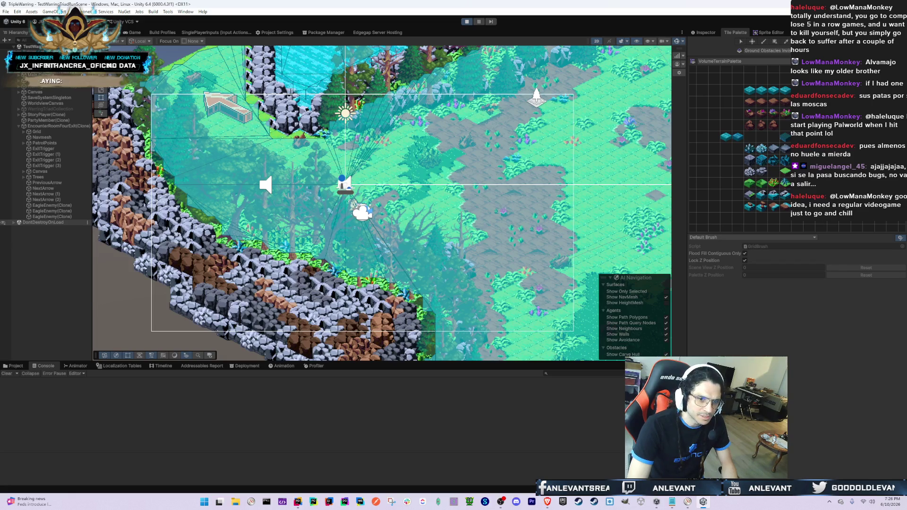
{"action": "scroll", "coordinate": [361, 189], "scroll_direction": "up", "scroll_amount": 5}
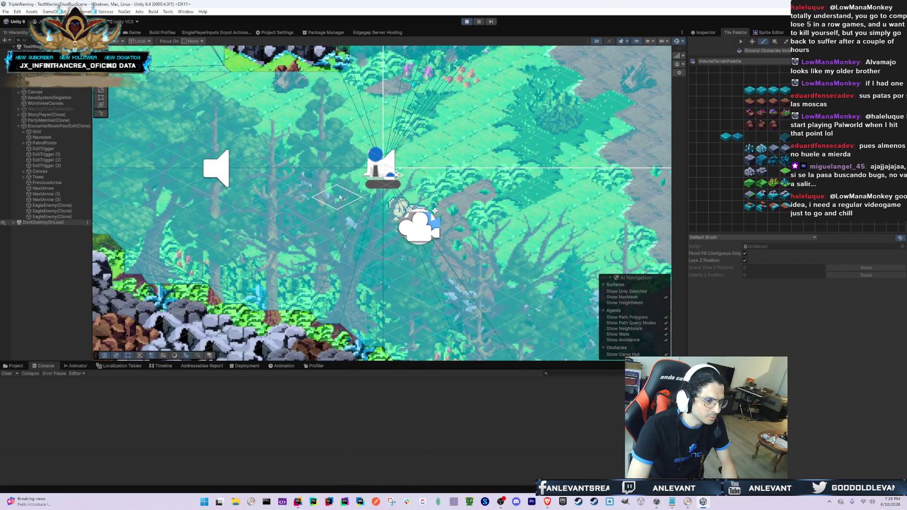
{"action": "left_click", "coordinate": [134, 33]}
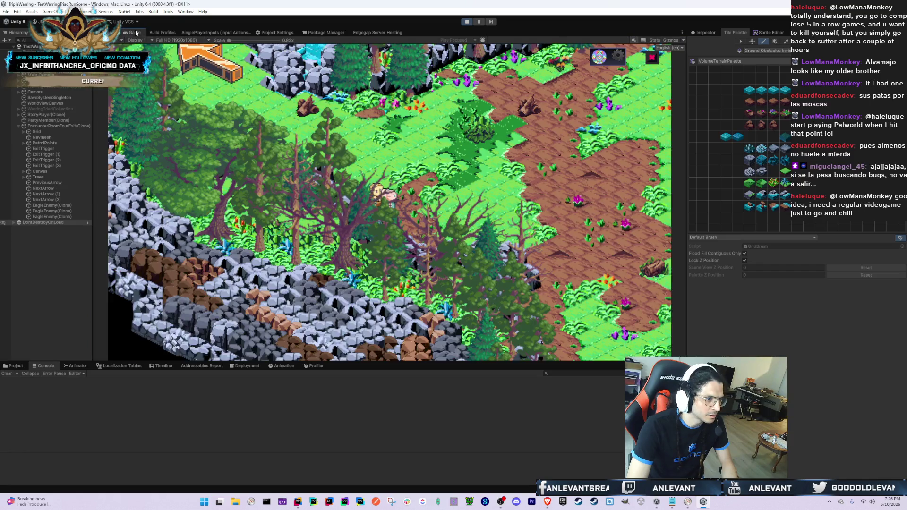
- Search the Project for the copied room name and open the EncounterRoomFourExit prefab
{"action": "left_click", "coordinate": [13, 365]}
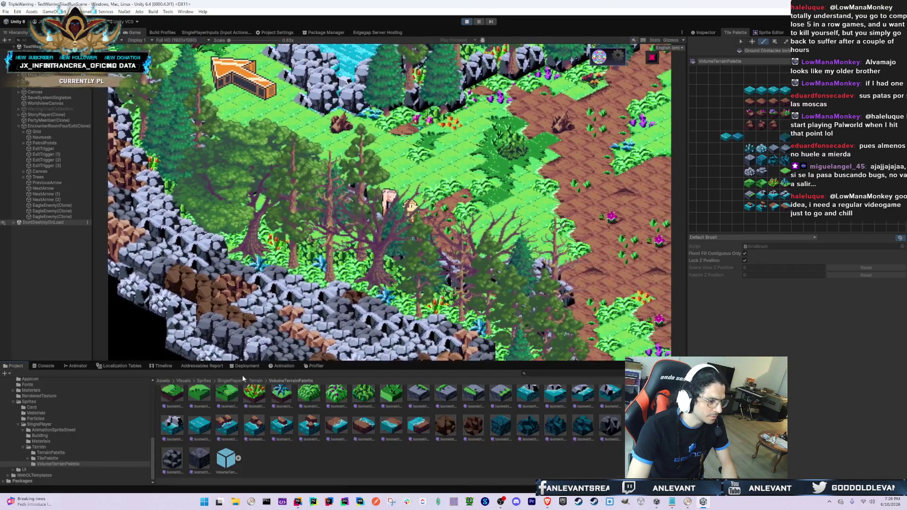
{"action": "left_click", "coordinate": [67, 126]}
{"action": "key", "text": "ctrl+c"}
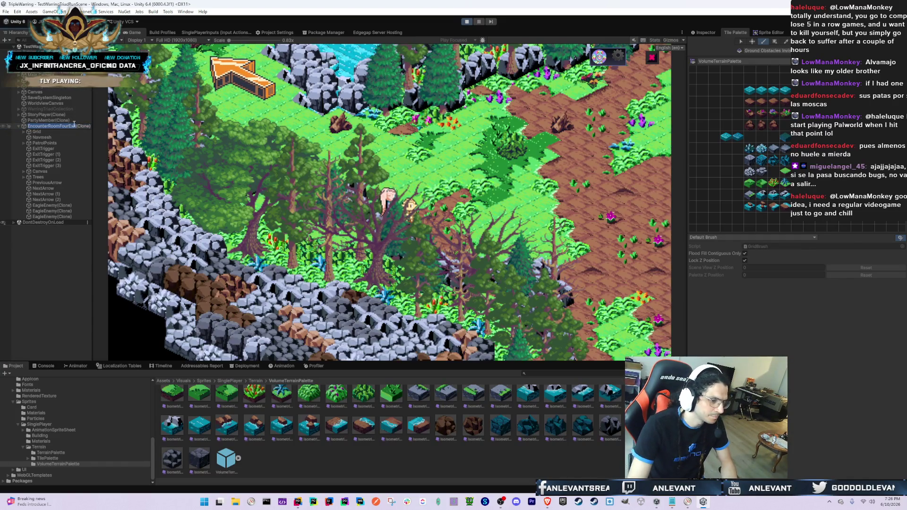
{"action": "left_click", "coordinate": [609, 371]}
{"action": "key", "text": "ctrl+v"}
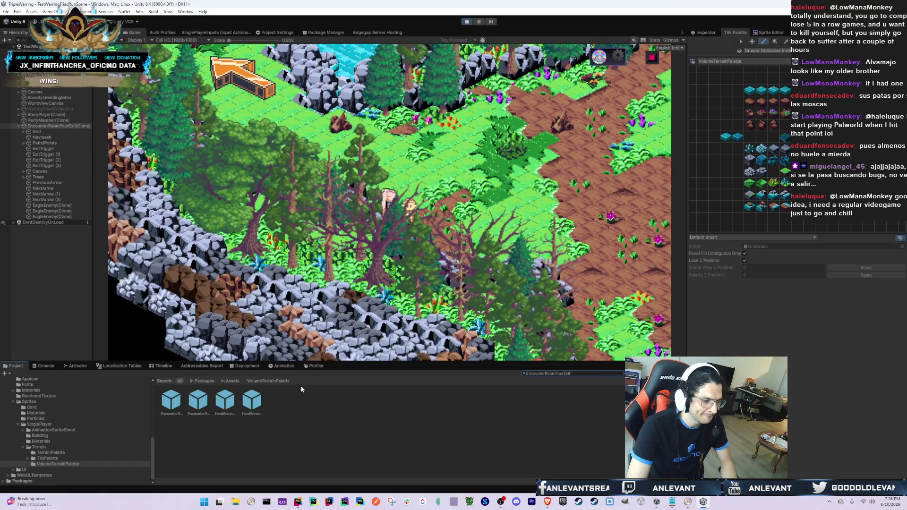
{"action": "double_click", "coordinate": [171, 401]}
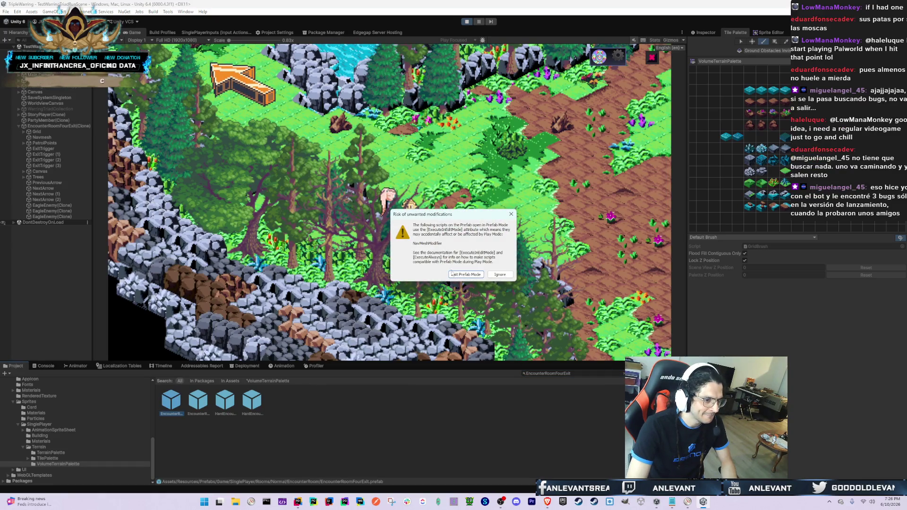
- Ignore the unwanted-modifications warning to keep EncounterRoomFourExit open in Prefab Mode
{"action": "left_click", "coordinate": [499, 274]}
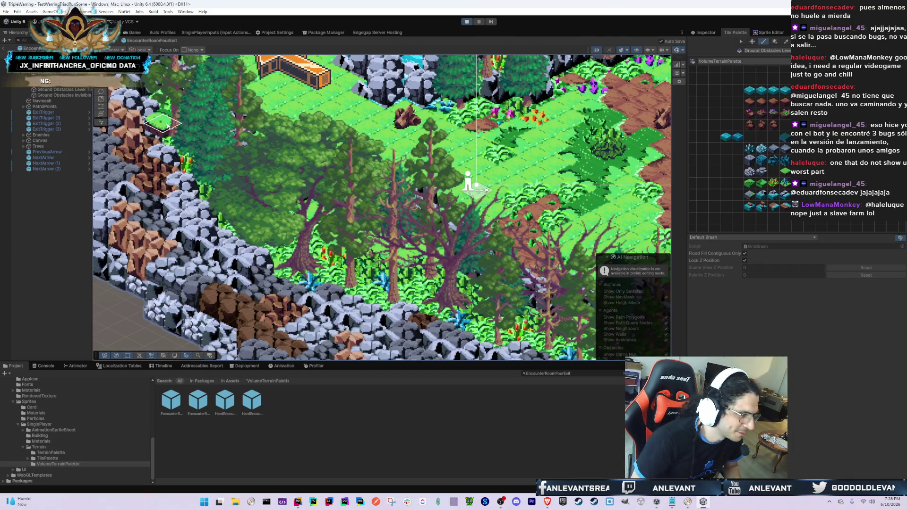
- Paint a Ground Obstacles Invisible tile beside the trees and test blocking by walking the characters
{"action": "left_click", "coordinate": [85, 96]}
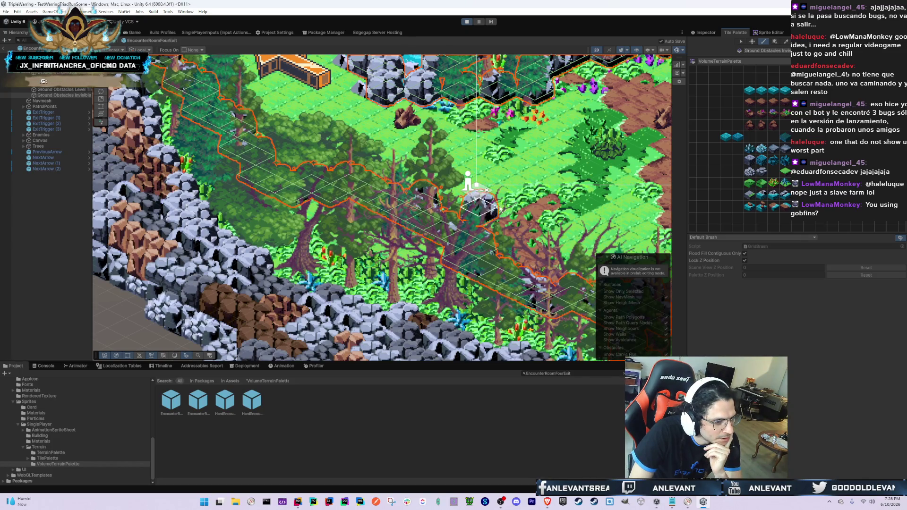
{"action": "left_click", "coordinate": [520, 210]}
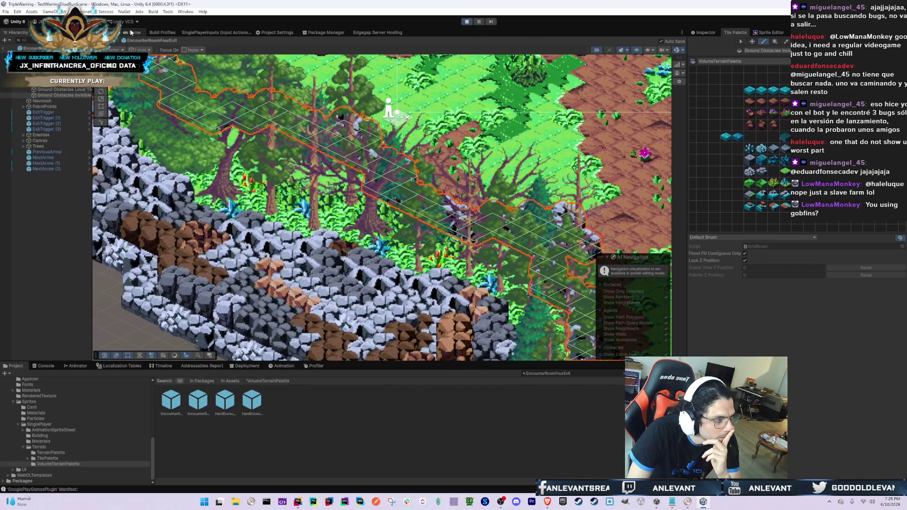
{"action": "left_click", "coordinate": [134, 33]}
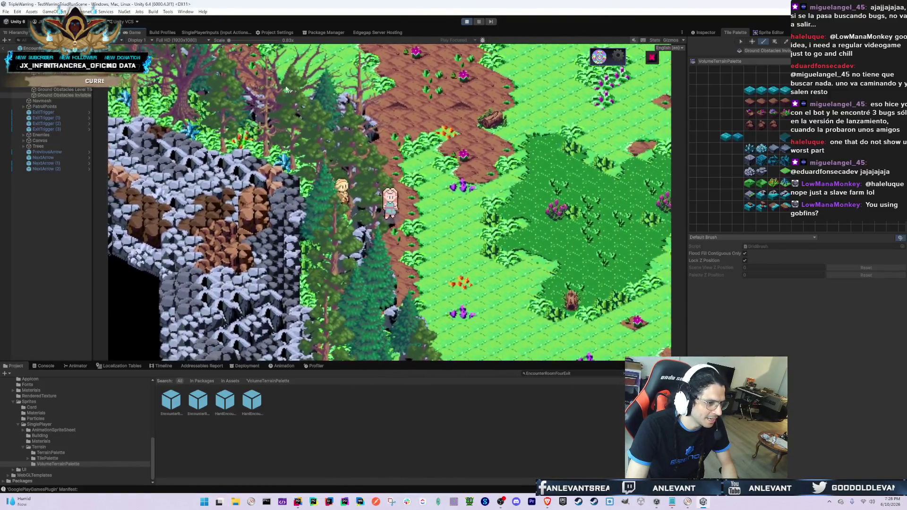
{"action": "key", "text": "ctrl+1"}
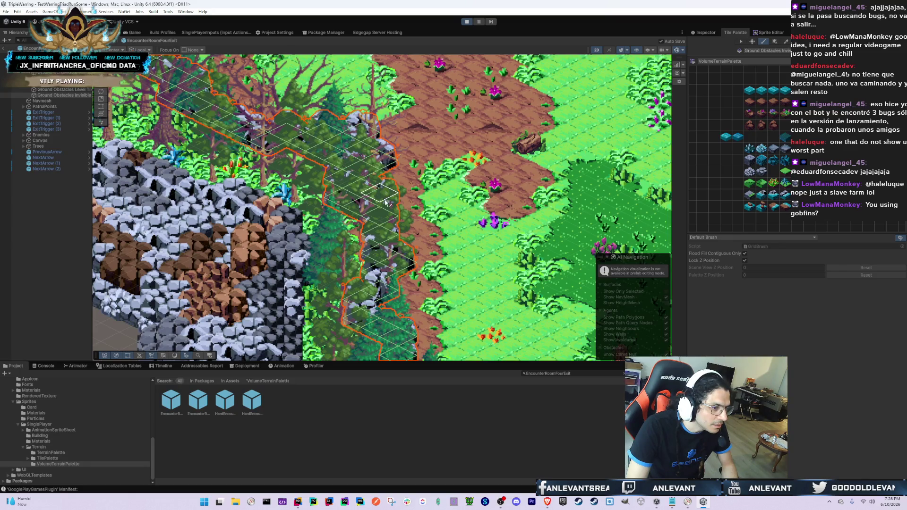
{"action": "left_click", "coordinate": [135, 33]}
{"action": "key", "text": "d"}
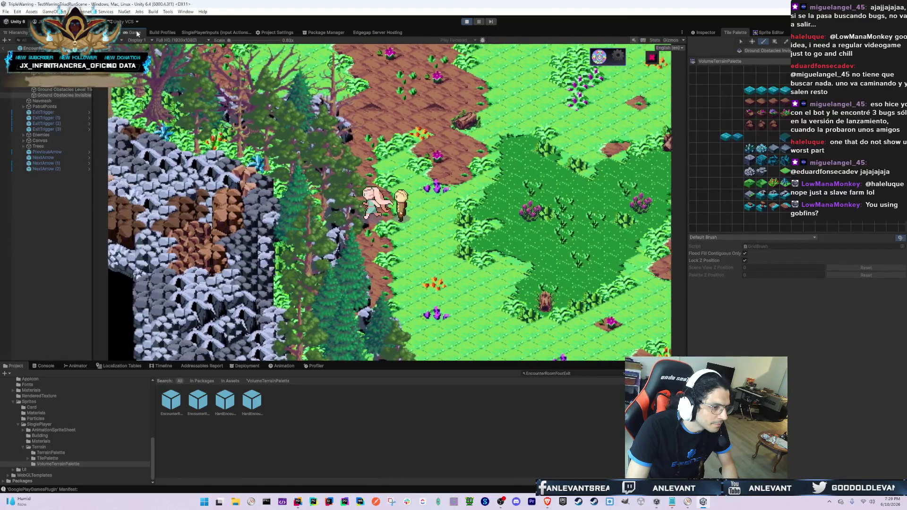
{"action": "key", "text": "s"}
{"action": "key", "text": "w"}
{"action": "key", "text": "w"}
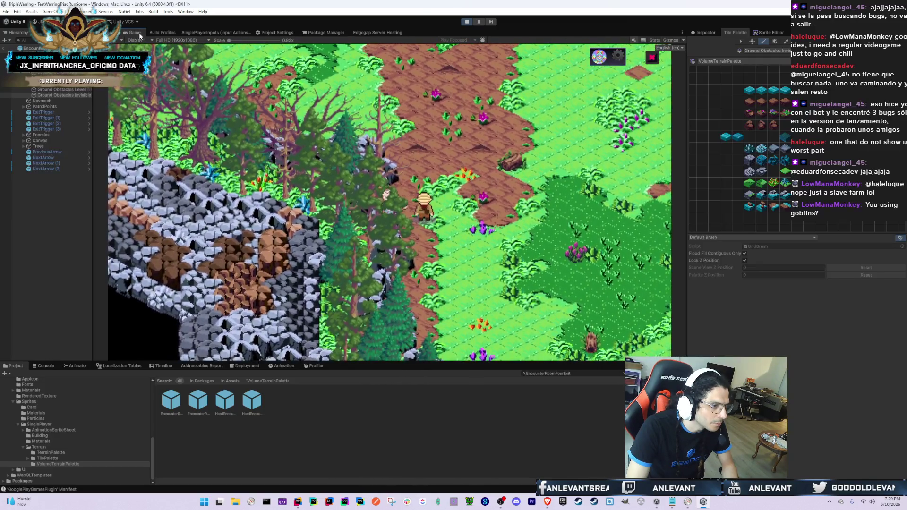
- Paint more obstacle tiles along the tree line beside the dirt path
{"action": "left_click", "coordinate": [111, 32]}
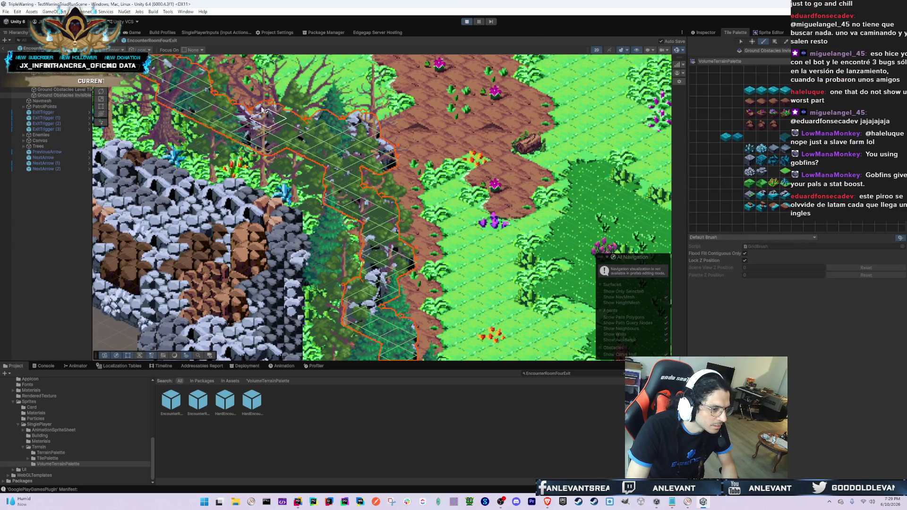
{"action": "left_click", "coordinate": [135, 32]}
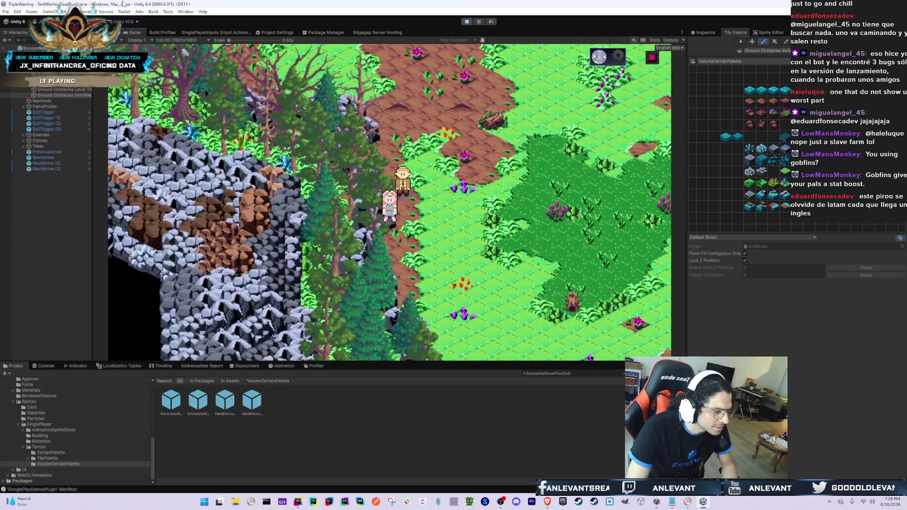
{"action": "left_click", "coordinate": [110, 32]}
{"action": "scroll", "coordinate": [460, 232], "scroll_direction": "up", "scroll_amount": 3}
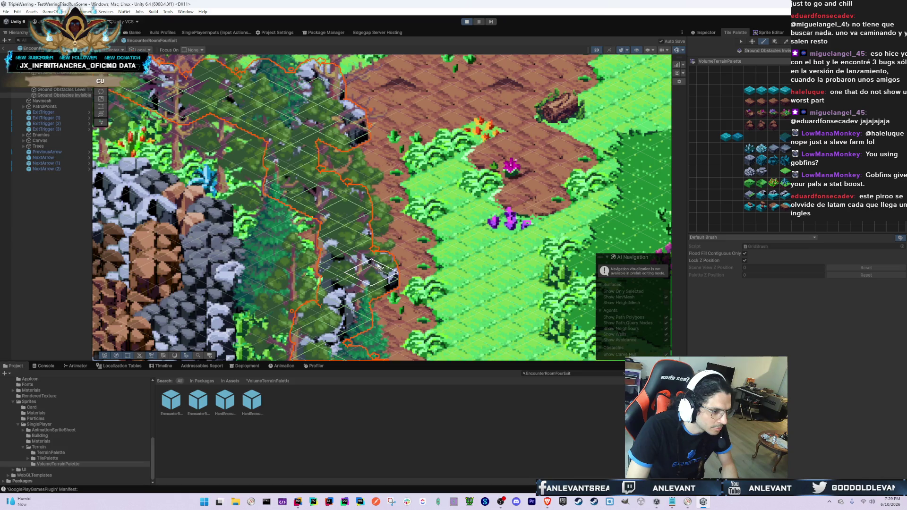
{"action": "left_click_drag", "start_coordinate": [356, 251], "coordinate": [344, 247]}
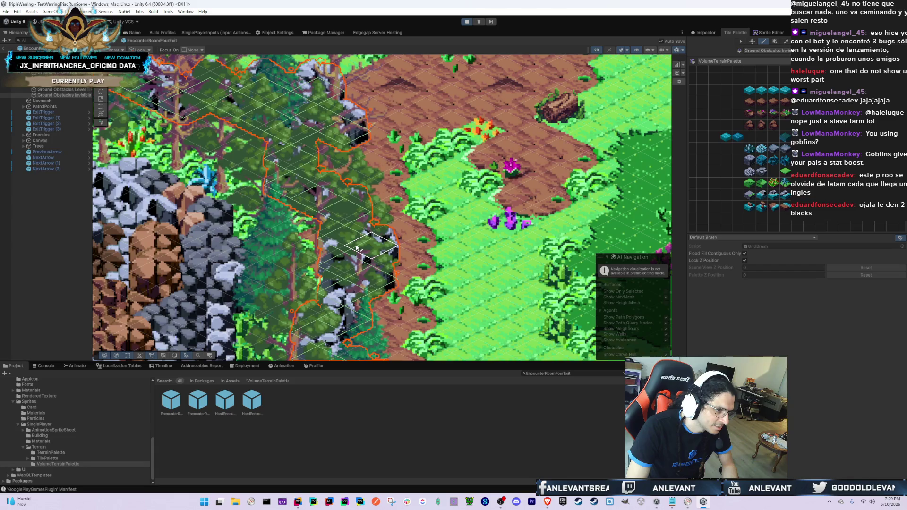
- Review the running game, then pan the prefab Scene view toward the lower cliffs
{"action": "double_click", "coordinate": [138, 33]}
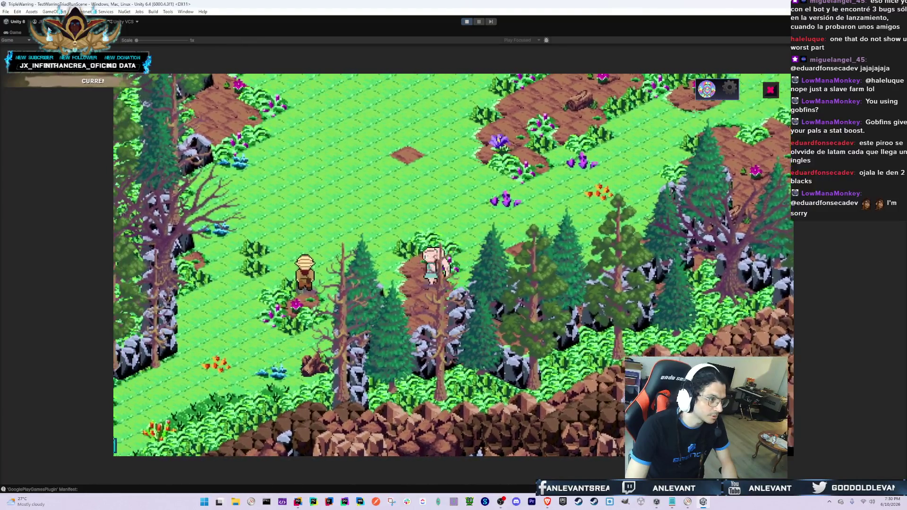
{"action": "double_click", "coordinate": [134, 32]}
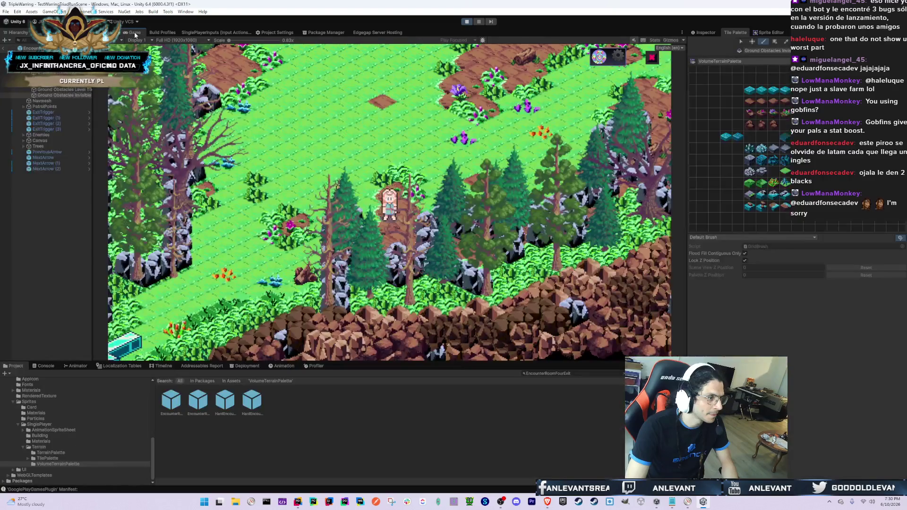
{"action": "left_click", "coordinate": [108, 32]}
{"action": "scroll", "coordinate": [407, 212], "scroll_direction": "down", "scroll_amount": 5}
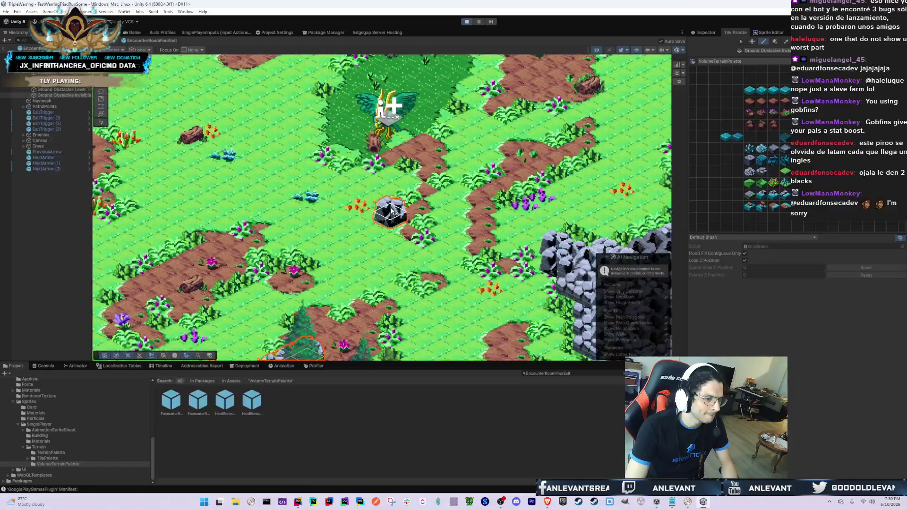
{"action": "key", "text": "Right"}
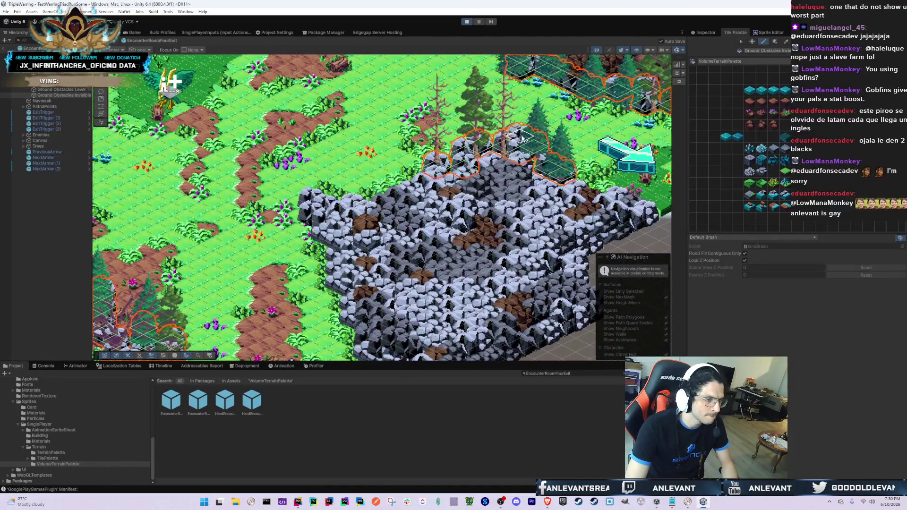
{"action": "key", "text": "Left"}
{"action": "key", "text": "Down"}
{"action": "key", "text": "Down"}
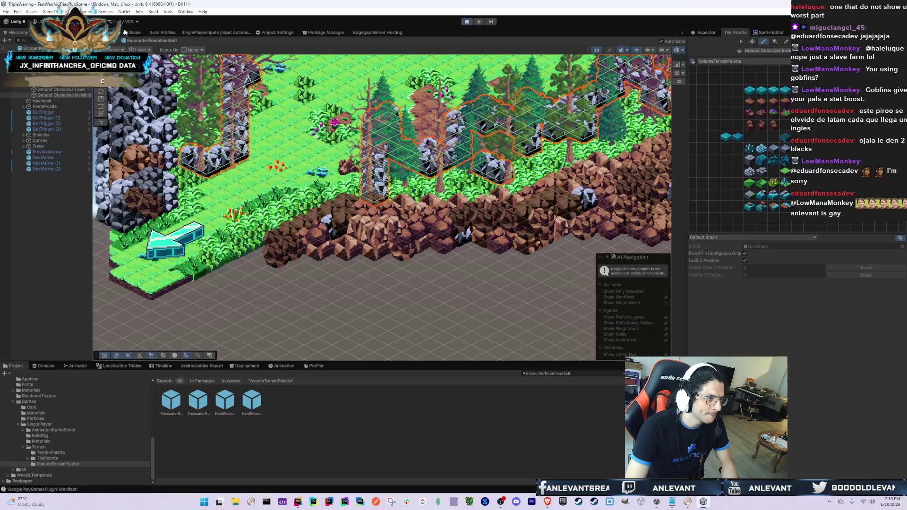
{"action": "left_click", "coordinate": [121, 32]}
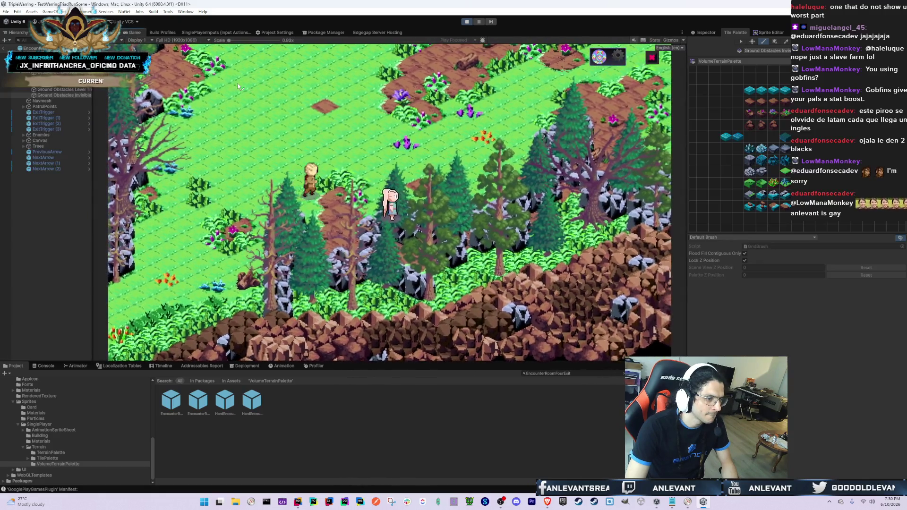
{"action": "left_click", "coordinate": [108, 32]}
{"action": "scroll", "coordinate": [358, 187], "scroll_direction": "up", "scroll_amount": 5}
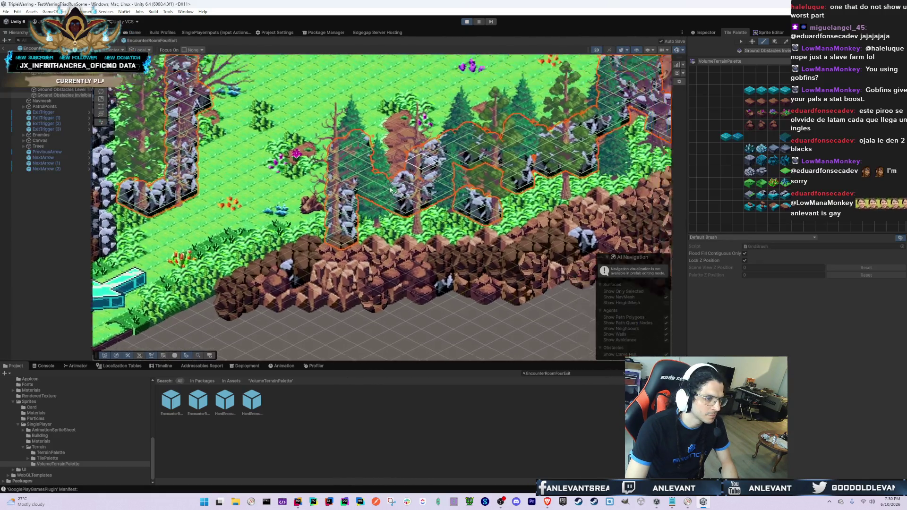
- Paint obstacle tiles along the forest cliff edge and among the trees, undoing a stray tile
{"action": "mouse_move", "coordinate": [358, 187]}
{"action": "left_mouse_down"}
{"action": "mouse_move", "coordinate": [348, 200]}
{"action": "mouse_move", "coordinate": [371, 188]}
{"action": "left_mouse_up"}
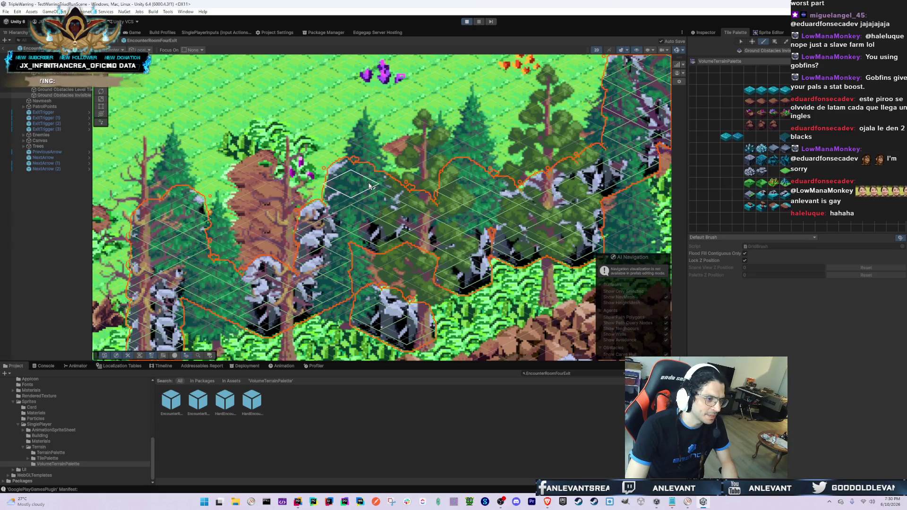
{"action": "mouse_move", "coordinate": [388, 174]}
{"action": "left_mouse_down"}
{"action": "mouse_move", "coordinate": [464, 170]}
{"action": "mouse_move", "coordinate": [491, 151]}
{"action": "left_mouse_up"}
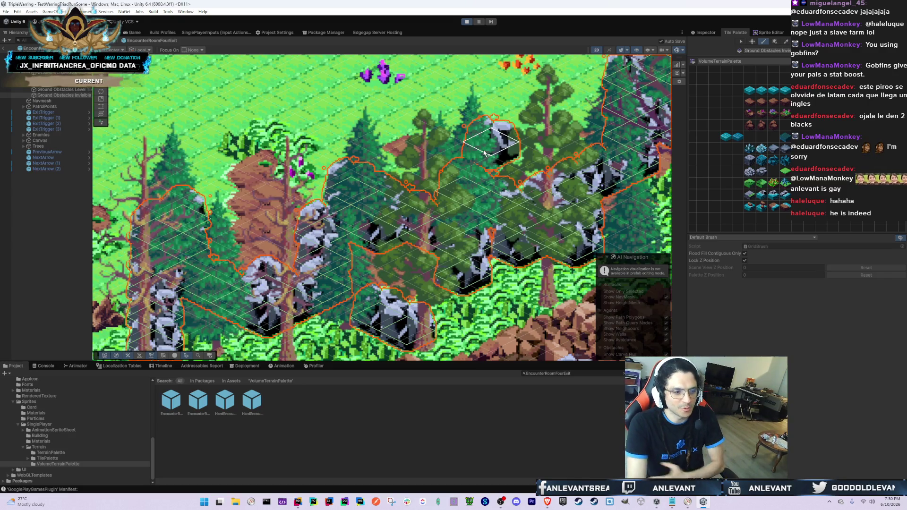
{"action": "key", "text": "ctrl+z"}
{"action": "left_click", "coordinate": [372, 110]}
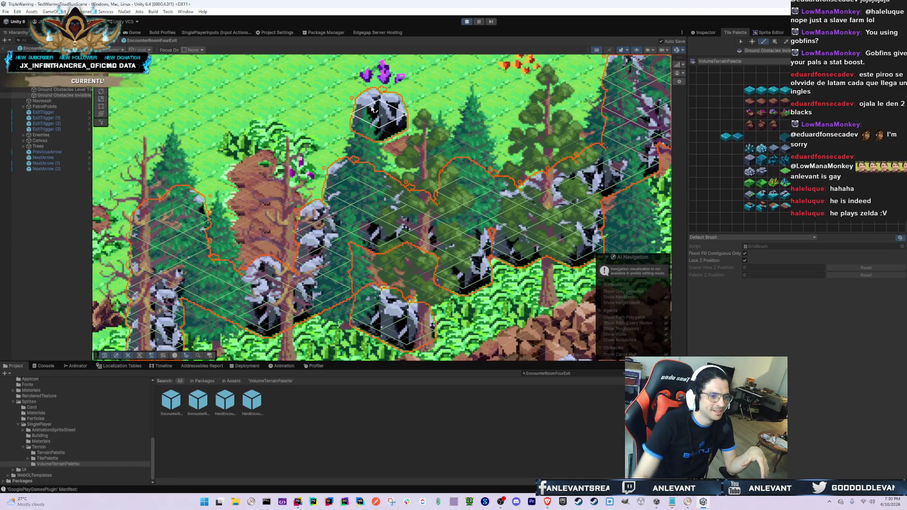
{"action": "left_click", "coordinate": [451, 204]}
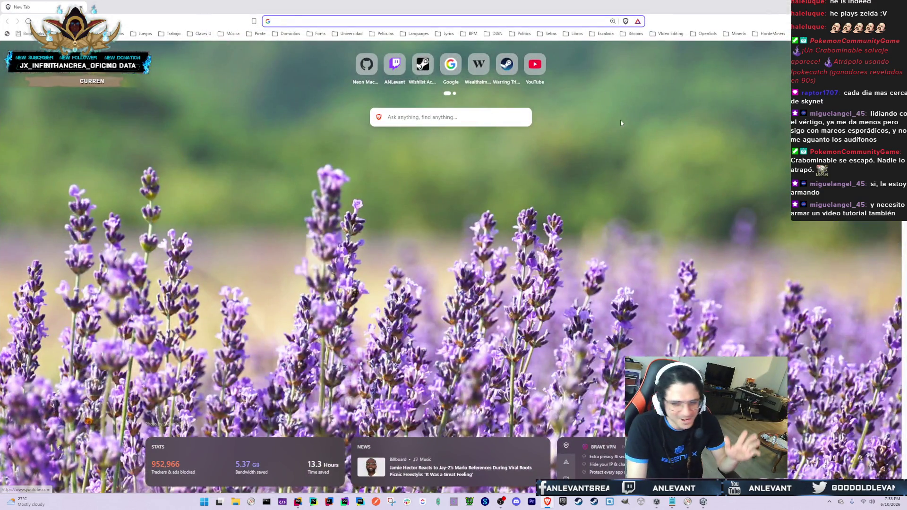
- Search 'segundos a minutos', expand the AI Overview showing divide by 60, and return to Unity
{"action": "left_click", "coordinate": [317, 18]}
{"action": "type", "text": "segundos a minutos"}
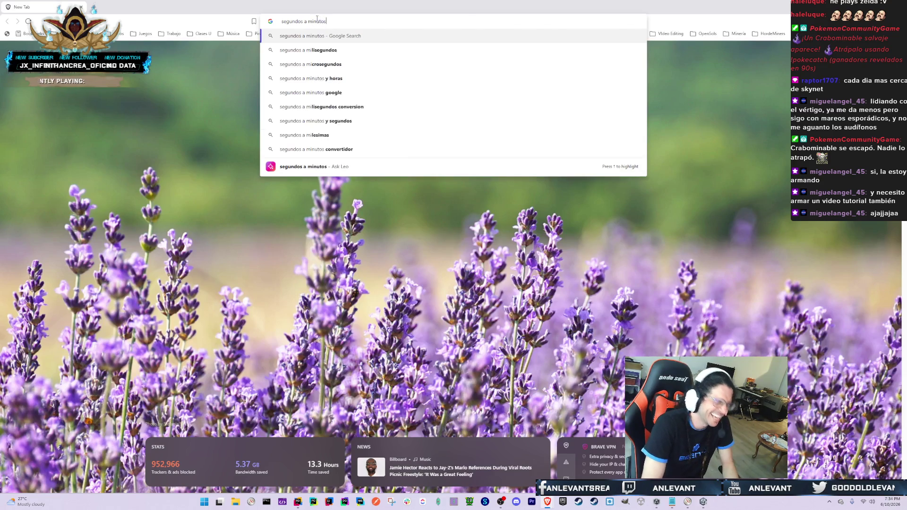
{"action": "key", "text": "Return"}
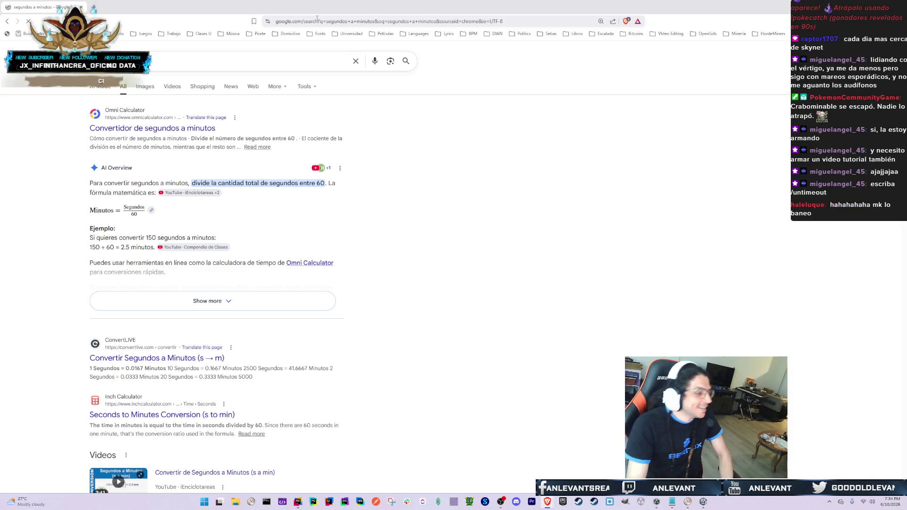
{"action": "left_click", "coordinate": [222, 308]}
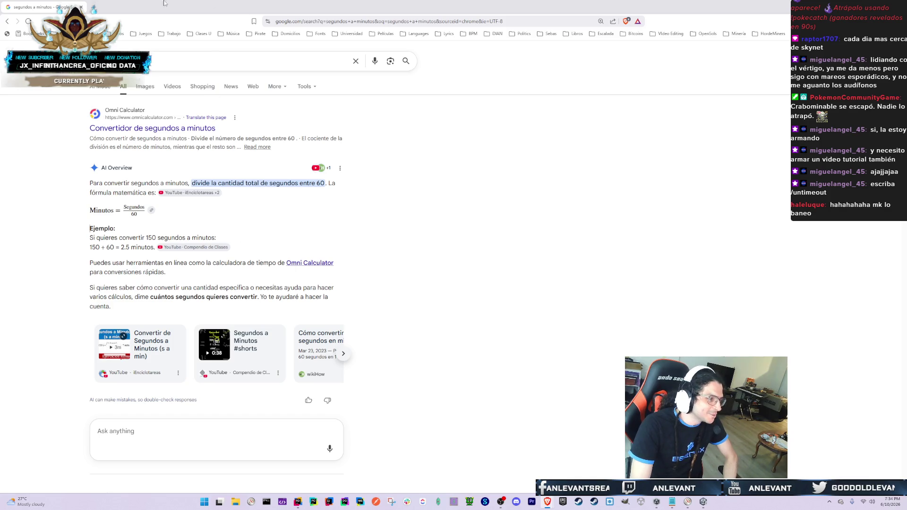
{"action": "key", "text": "alt+Tab"}
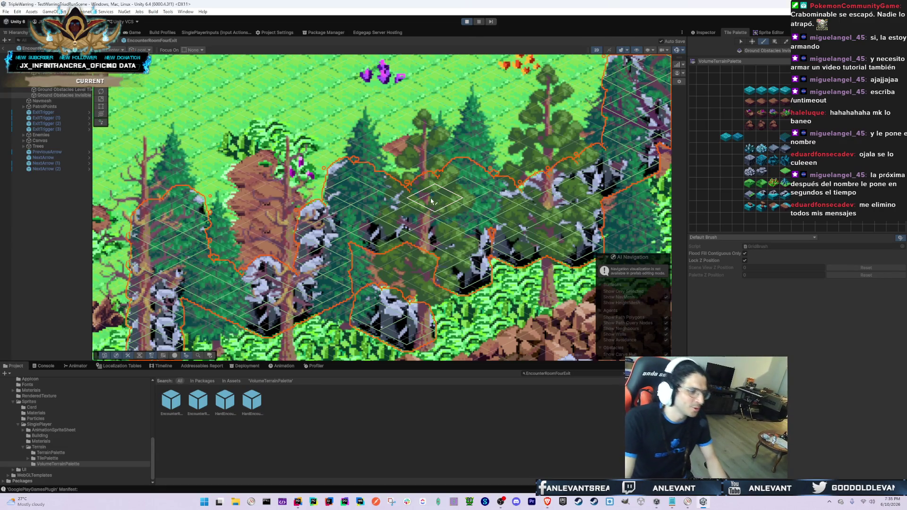
- Pan across the forest map and paint a grey rock obstacle tile among the trees
{"action": "mouse_move", "coordinate": [326, 171]}
{"action": "left_mouse_down"}
{"action": "mouse_move", "coordinate": [401, 172]}
{"action": "mouse_move", "coordinate": [380, 223]}
{"action": "left_mouse_up"}
{"action": "left_click_drag", "start_coordinate": [569, 184], "coordinate": [392, 177]}
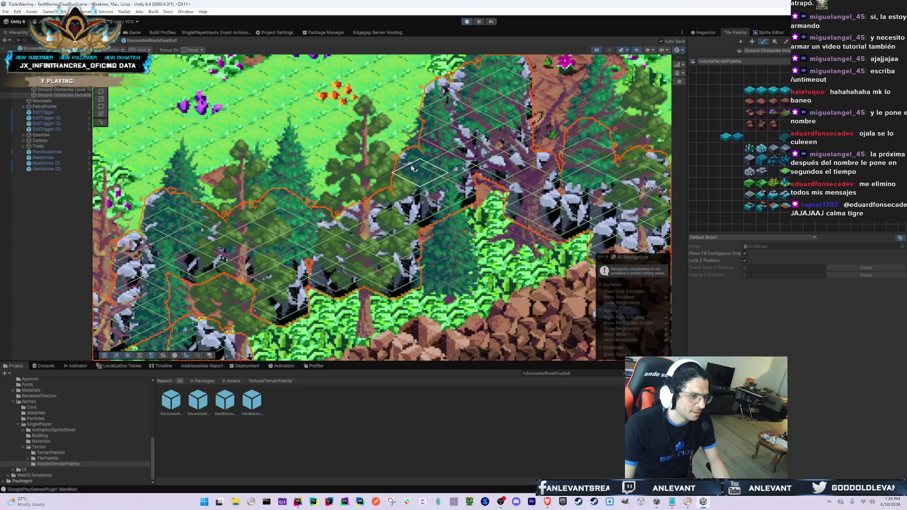
{"action": "left_click_drag", "start_coordinate": [445, 177], "coordinate": [431, 217]}
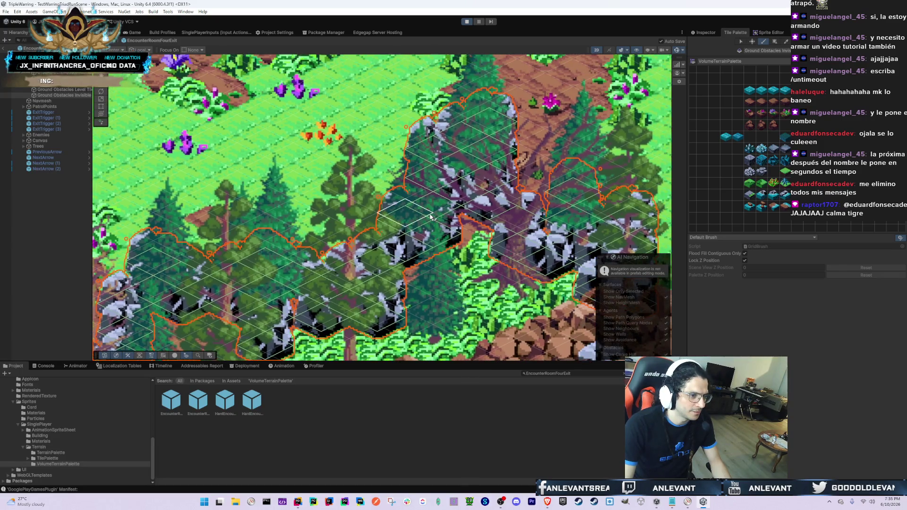
{"action": "left_click", "coordinate": [385, 181]}
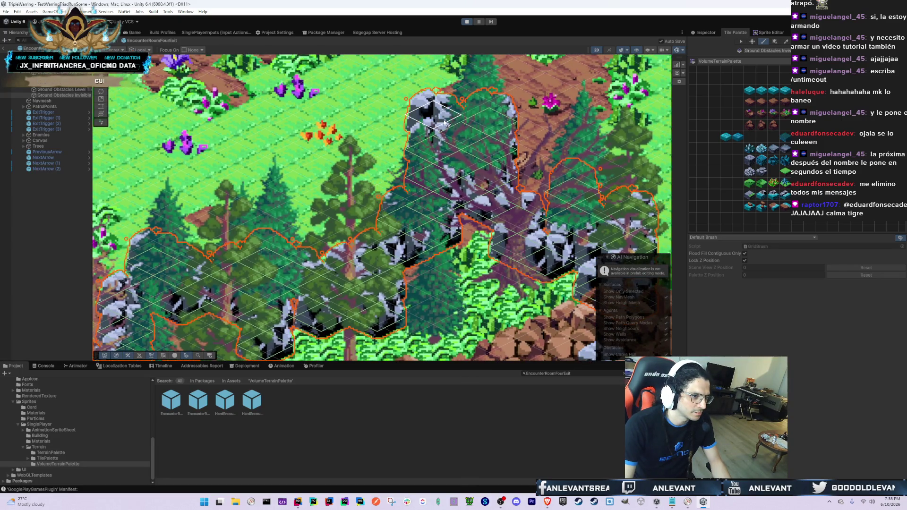
{"action": "left_click_drag", "start_coordinate": [410, 154], "coordinate": [330, 125]}
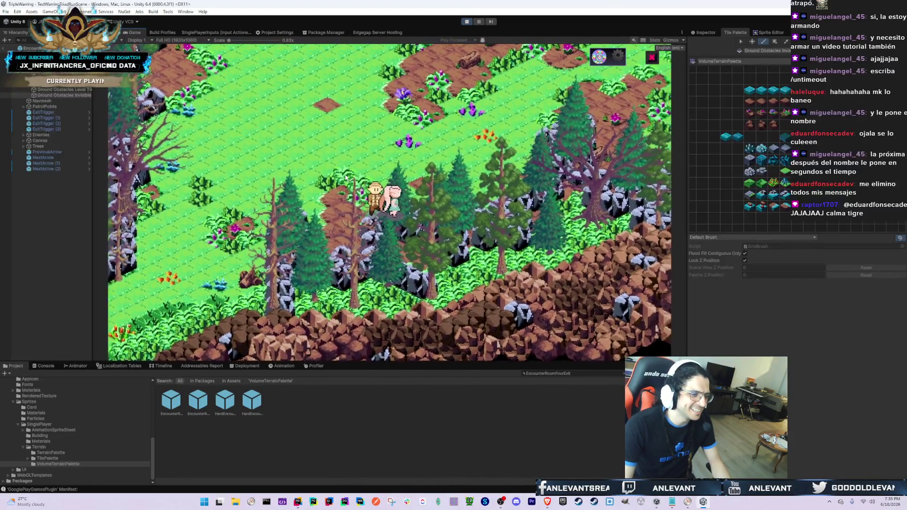
- Move the grey rock tile toward the top-left in the room prefab, comparing against the running game
{"action": "left_click", "coordinate": [111, 32]}
{"action": "key", "text": "Left"}
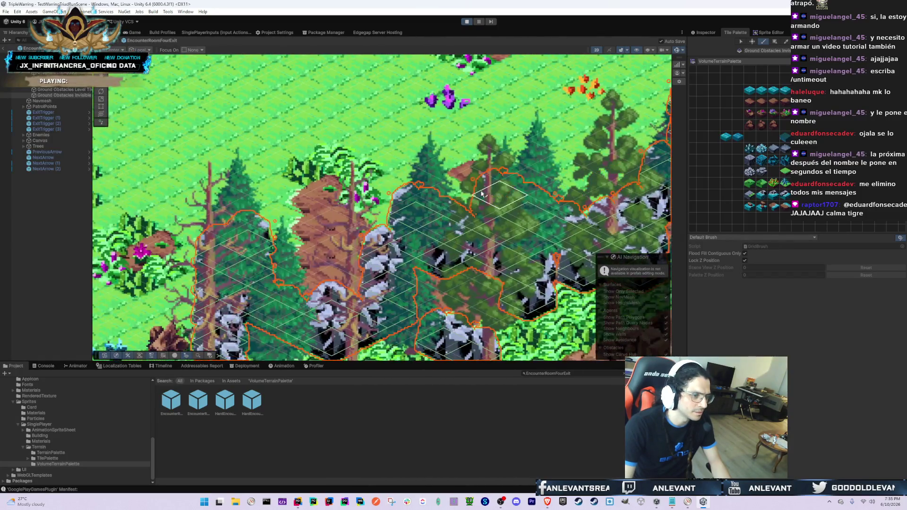
{"action": "left_click_drag", "start_coordinate": [379, 205], "coordinate": [142, 82]}
{"action": "left_click", "coordinate": [135, 32]}
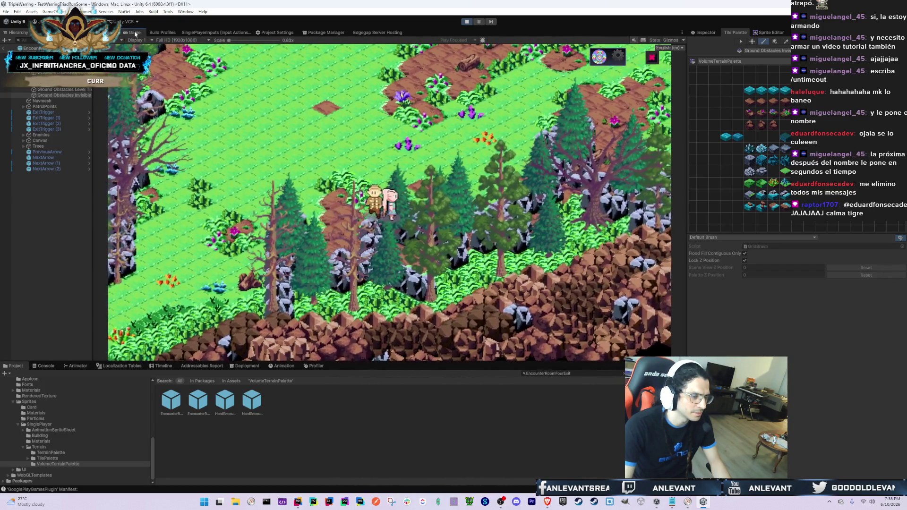
{"action": "left_click", "coordinate": [162, 33]}
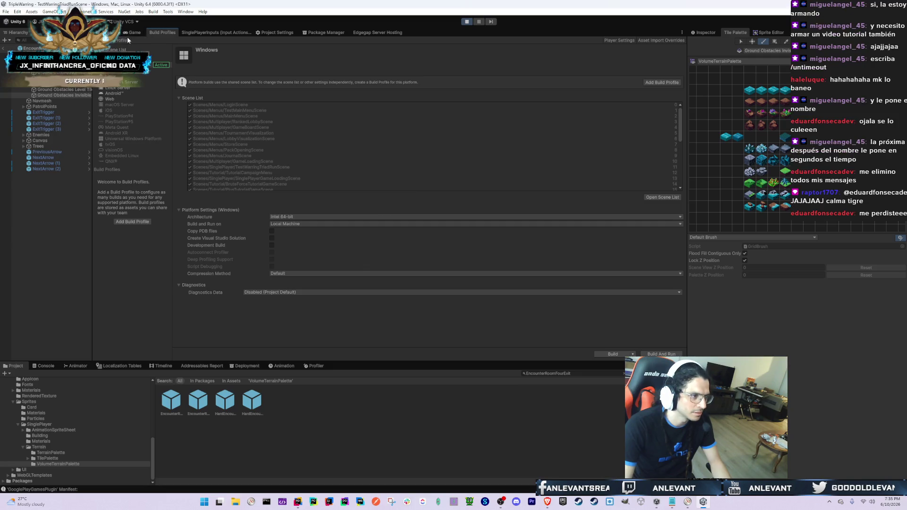
{"action": "left_click", "coordinate": [134, 32]}
{"action": "left_click", "coordinate": [110, 32]}
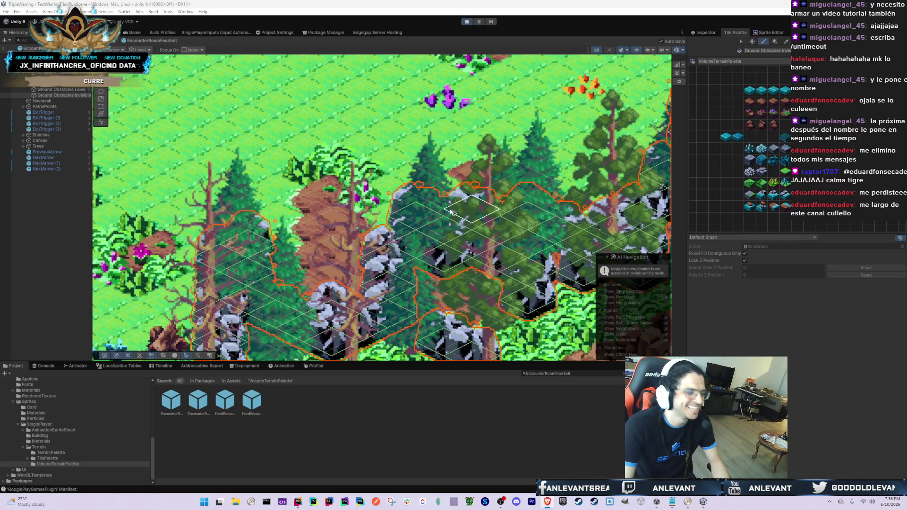
{"action": "key", "text": "Down"}
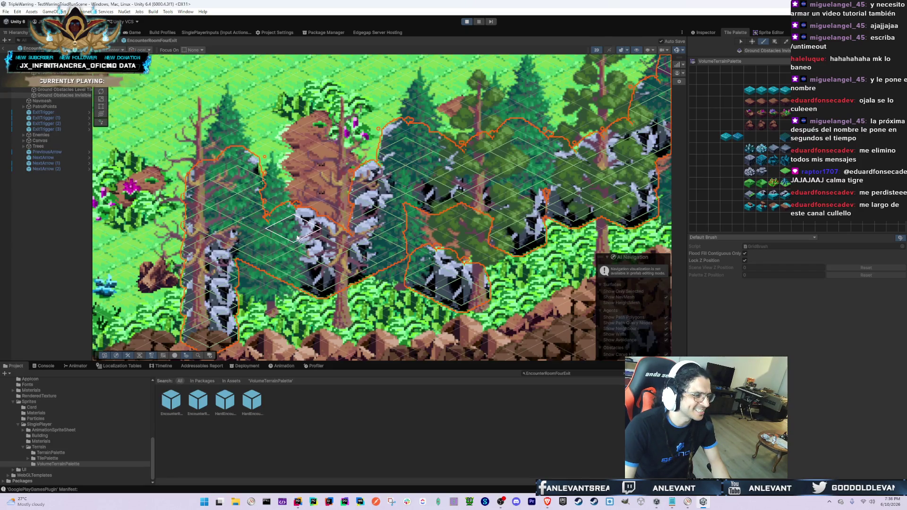
- Walk the character around and behind the trees in the running game to test blocking
{"action": "left_click", "coordinate": [135, 33]}
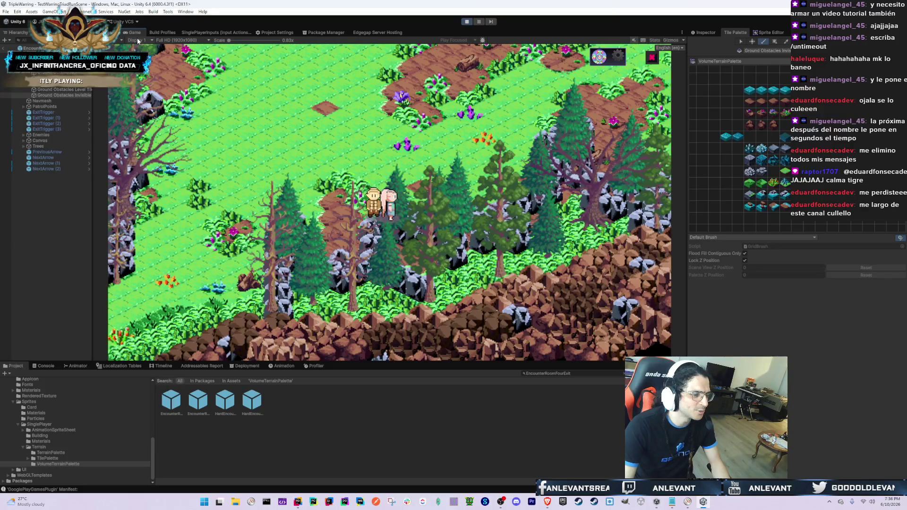
{"action": "key", "text": "Down"}
{"action": "key", "text": "Up"}
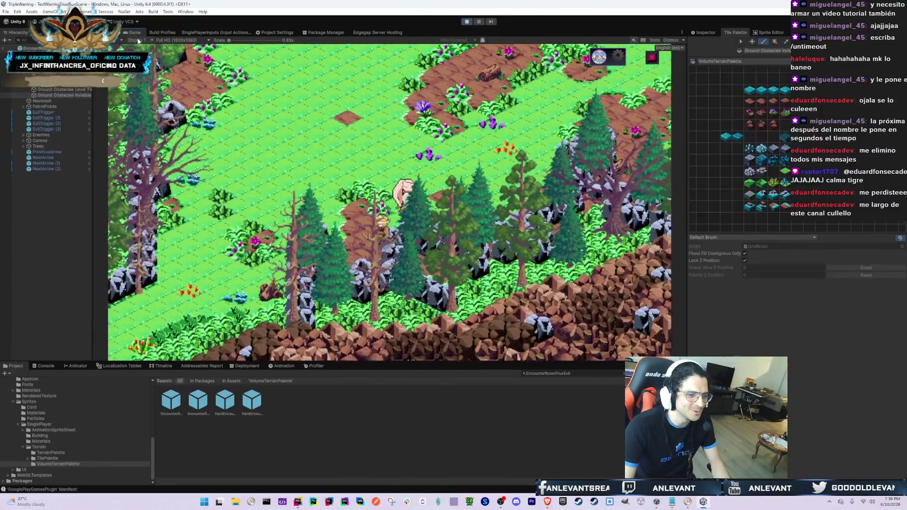
{"action": "key", "text": "Down"}
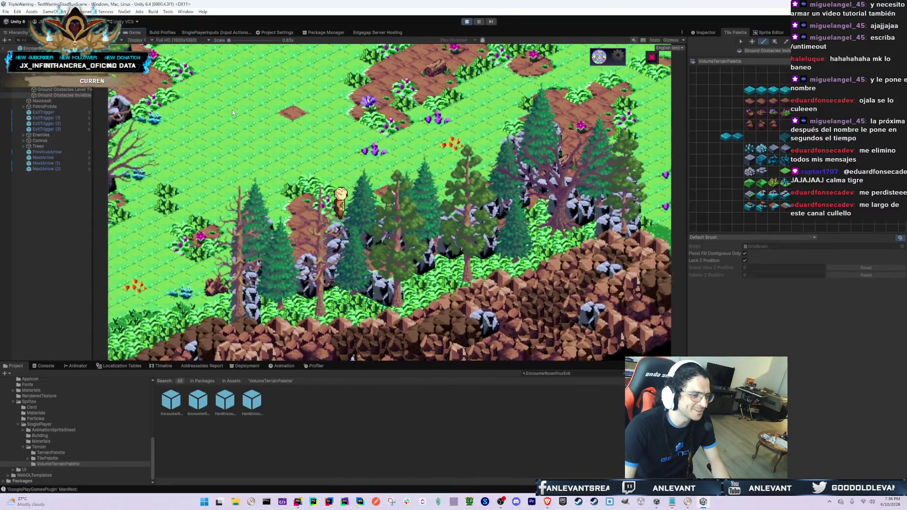
{"action": "key", "text": "Up"}
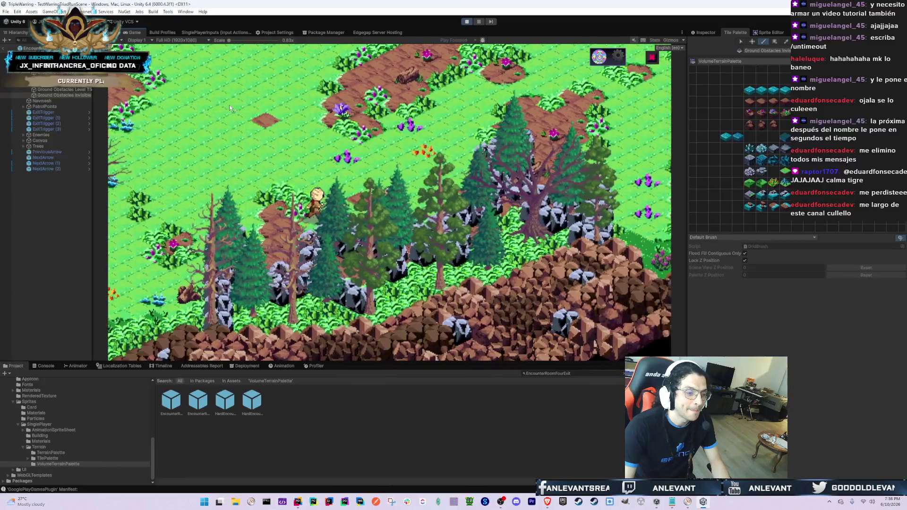
{"action": "key", "text": "Up"}
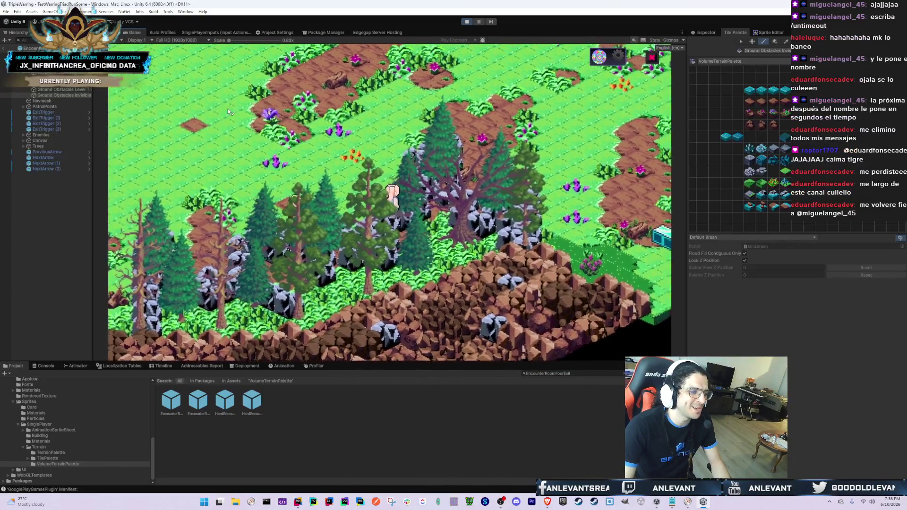
{"action": "key", "text": "Left"}
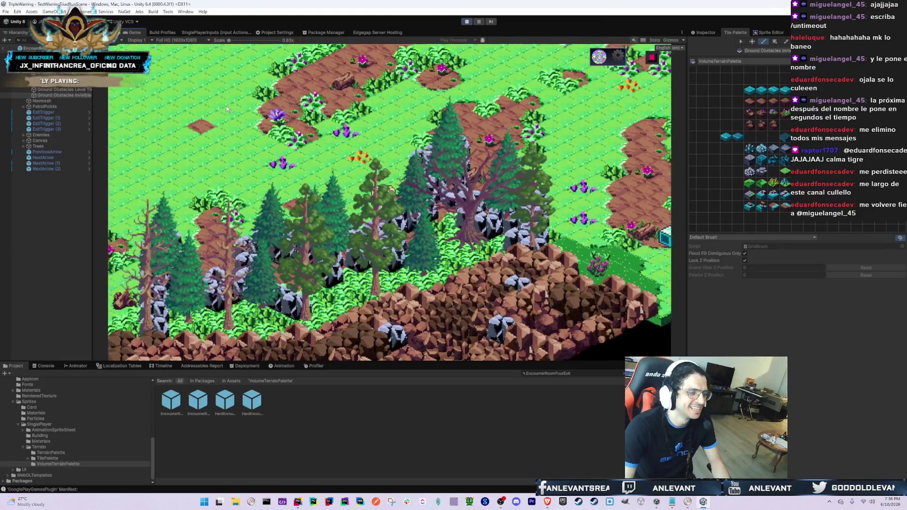
{"action": "key", "text": "Right"}
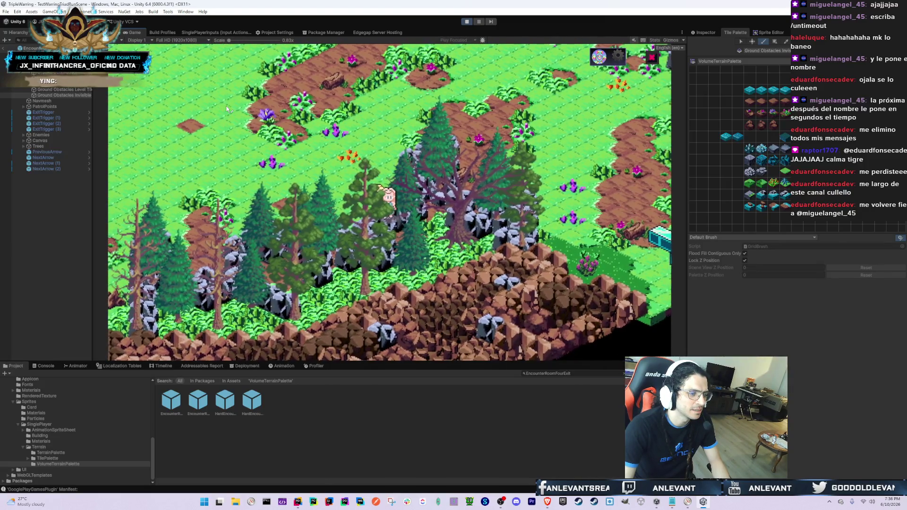
{"action": "key", "text": "Down"}
{"action": "key", "text": "Up"}
{"action": "key", "text": "Left"}
{"action": "key", "text": "Down"}
{"action": "key", "text": "Up"}
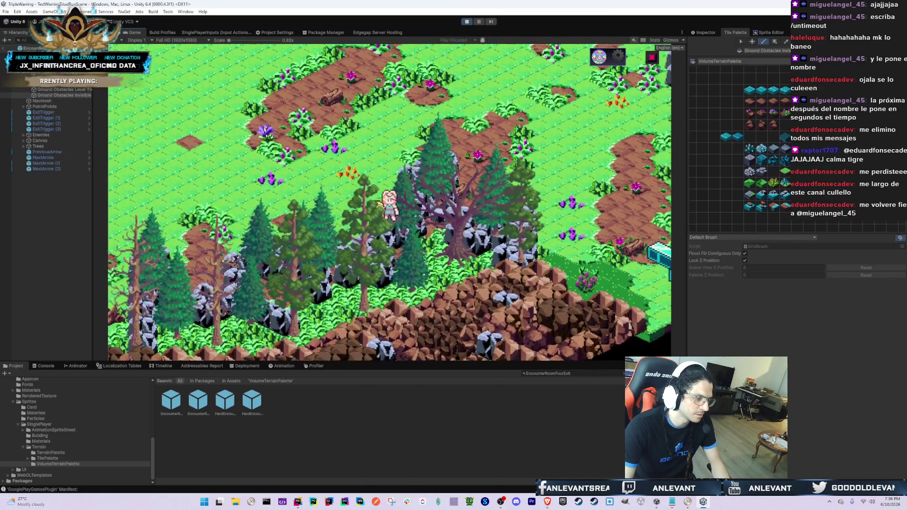
- Check the tree-covered cliff's navmesh outlines, walk the character along the cliff toward the exit arrow, then exit Prefab Mode
{"action": "left_click", "coordinate": [112, 32]}
{"action": "left_click_drag", "start_coordinate": [449, 120], "coordinate": [359, 233]}
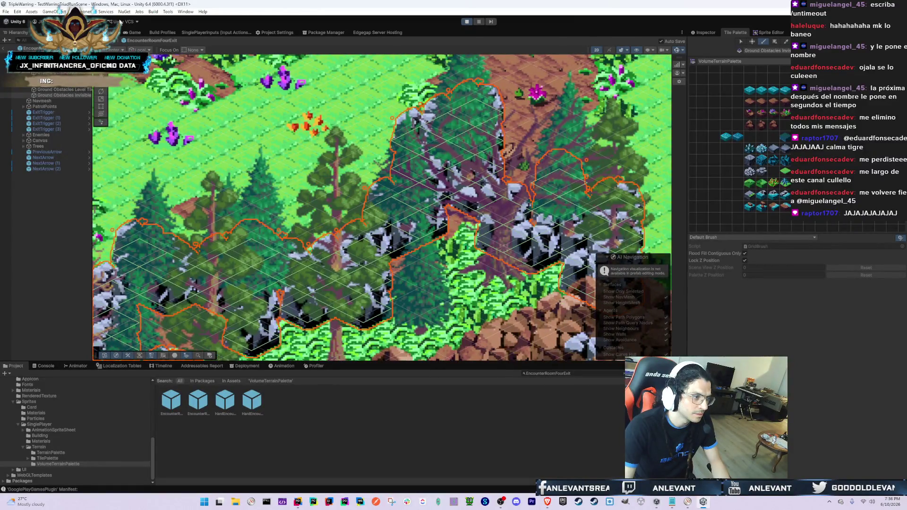
{"action": "left_click", "coordinate": [131, 32]}
{"action": "key", "text": "w"}
{"action": "key", "text": "s"}
{"action": "key", "text": "s"}
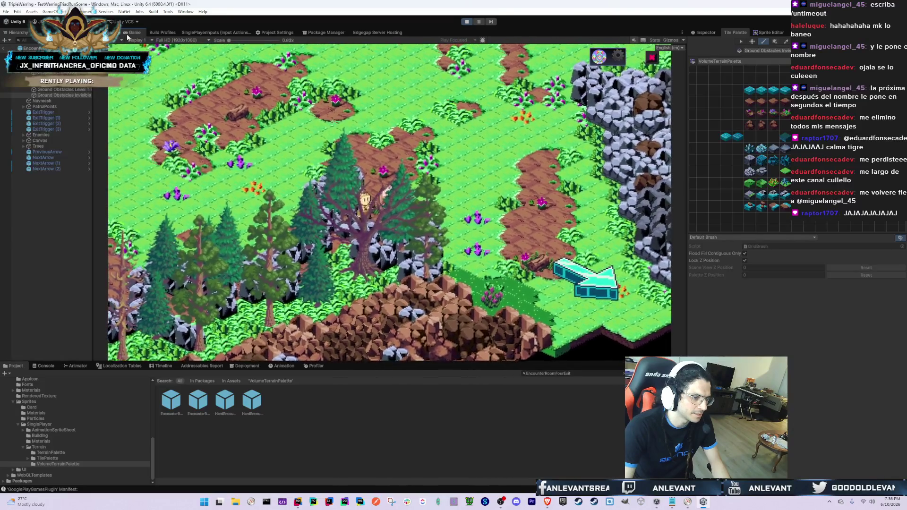
{"action": "key", "text": "s"}
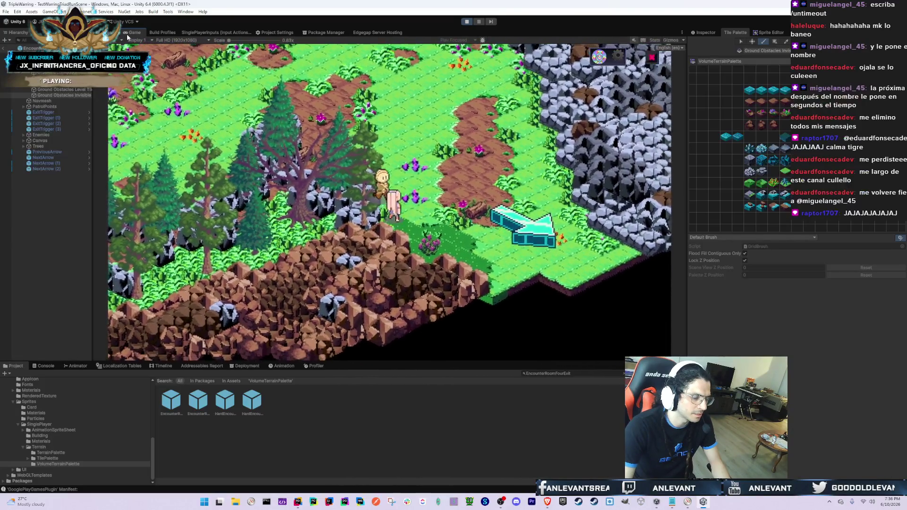
{"action": "key", "text": "w"}
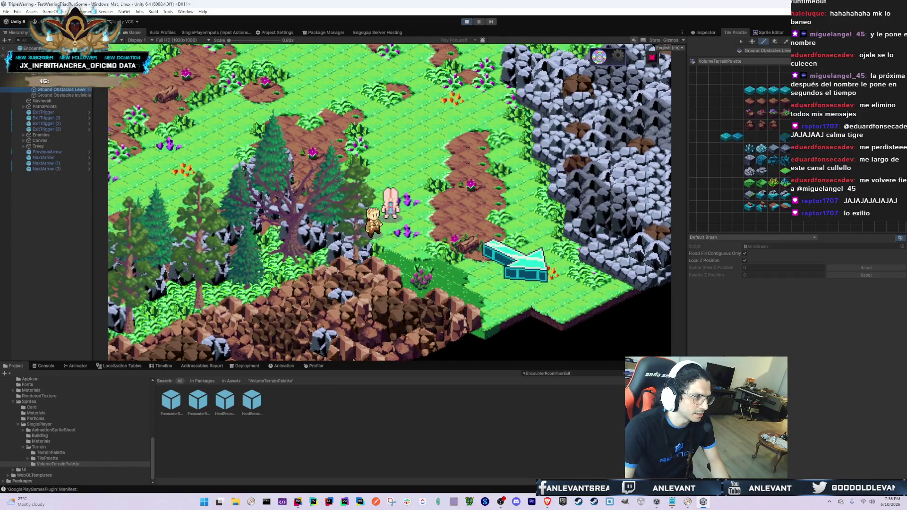
{"action": "left_click", "coordinate": [2, 49]}
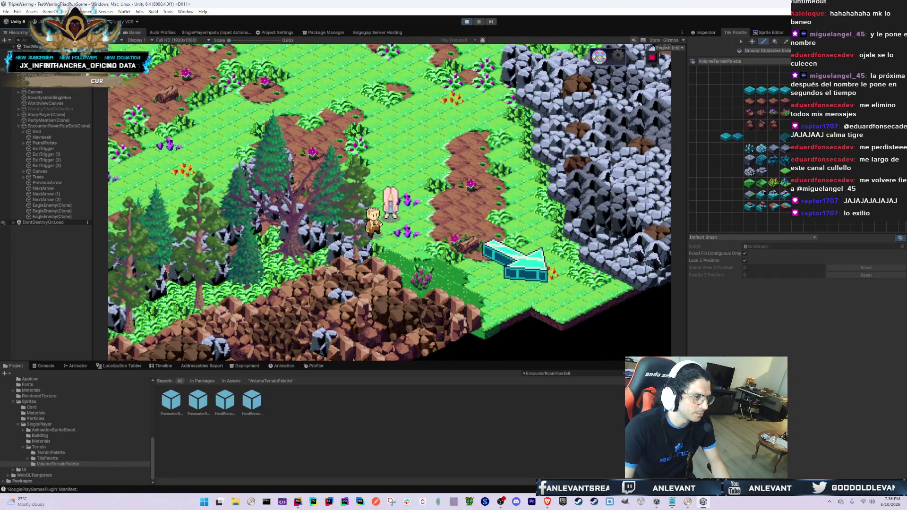
{"action": "left_click", "coordinate": [110, 32]}
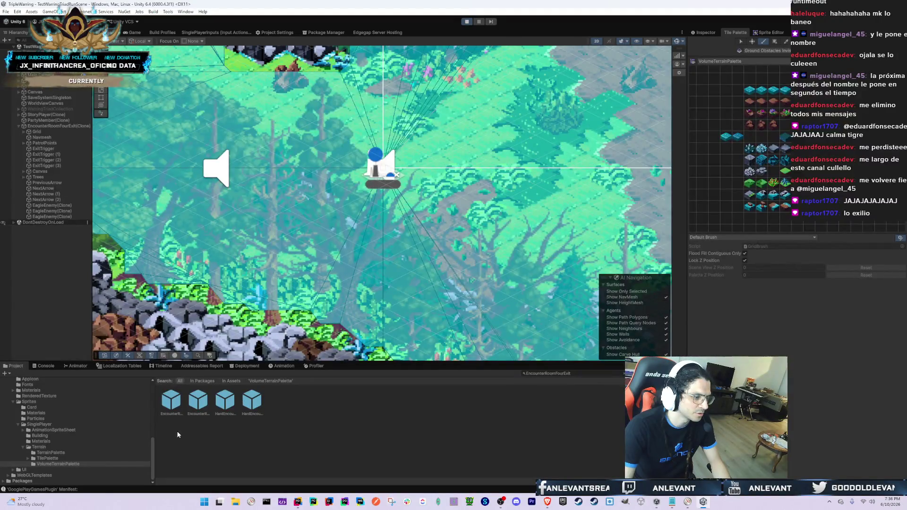
- Open the room prefab ignoring the warning, then load EncounterRoomOneExit and then EncounterRoomFourExit in the game
{"action": "double_click", "coordinate": [169, 401]}
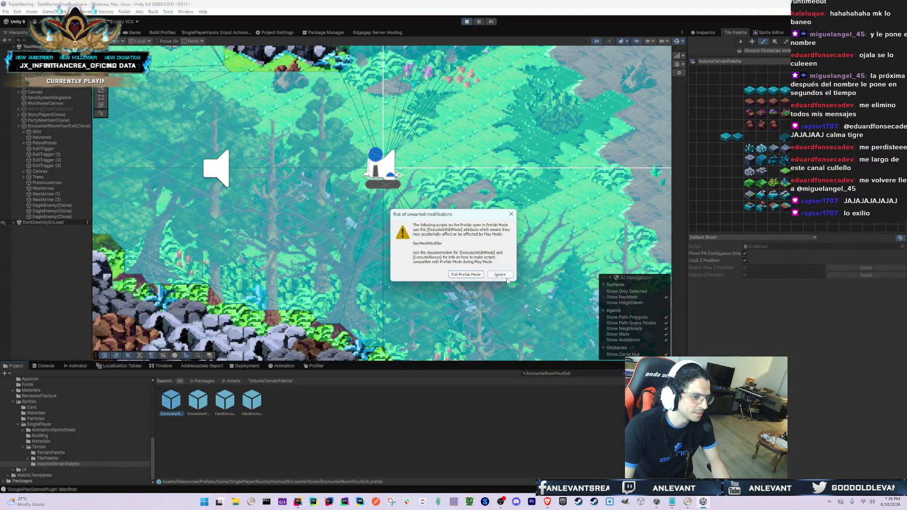
{"action": "left_click", "coordinate": [501, 274]}
{"action": "left_click", "coordinate": [135, 32]}
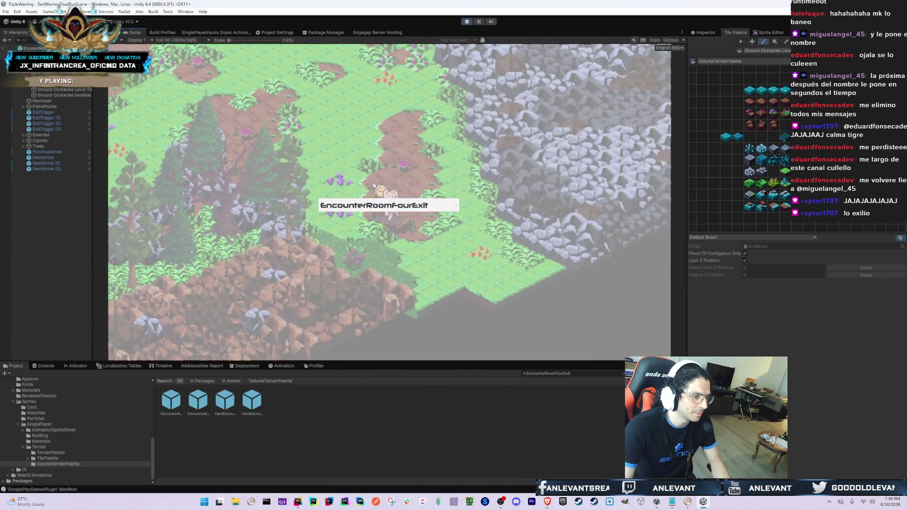
{"action": "left_click", "coordinate": [389, 206]}
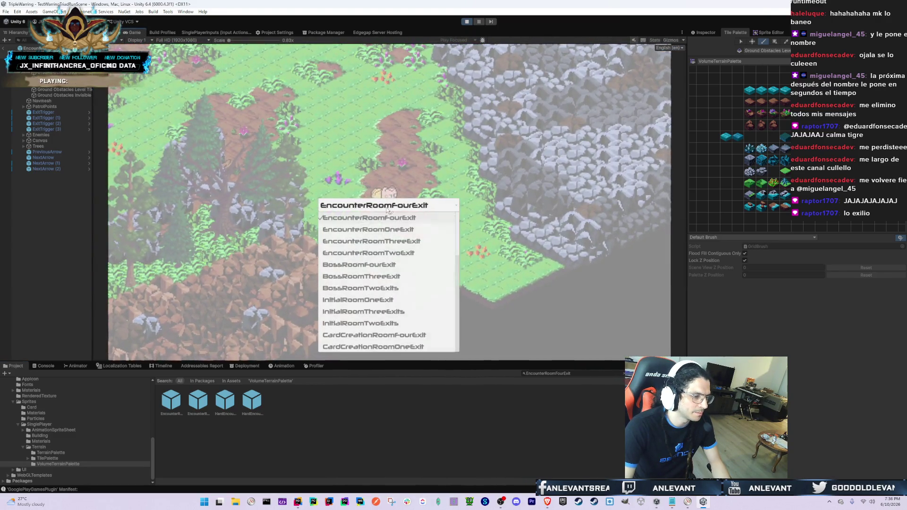
{"action": "left_click", "coordinate": [367, 229]}
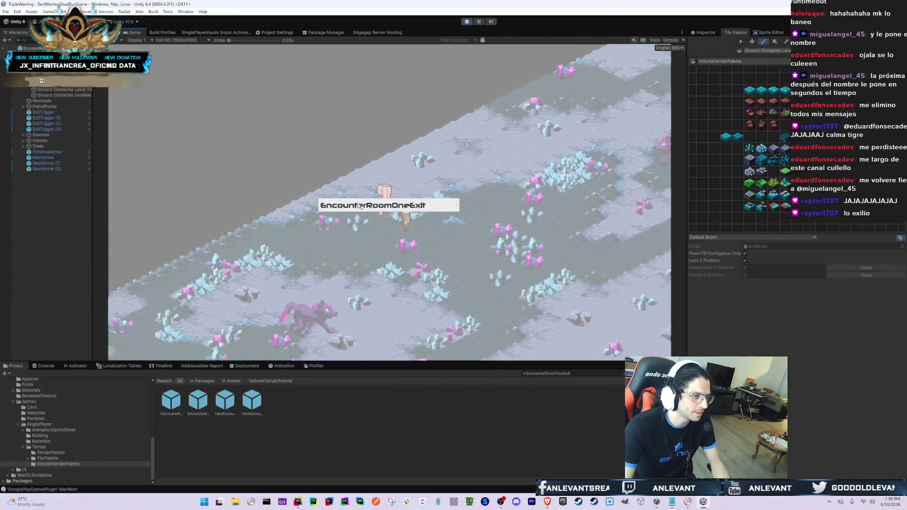
{"action": "left_click", "coordinate": [360, 207]}
{"action": "left_click", "coordinate": [351, 219]}
- Select the loaded EncounterRoomFourExit clone in the Hierarchy and expand it to show its children
{"action": "left_click", "coordinate": [59, 101]}
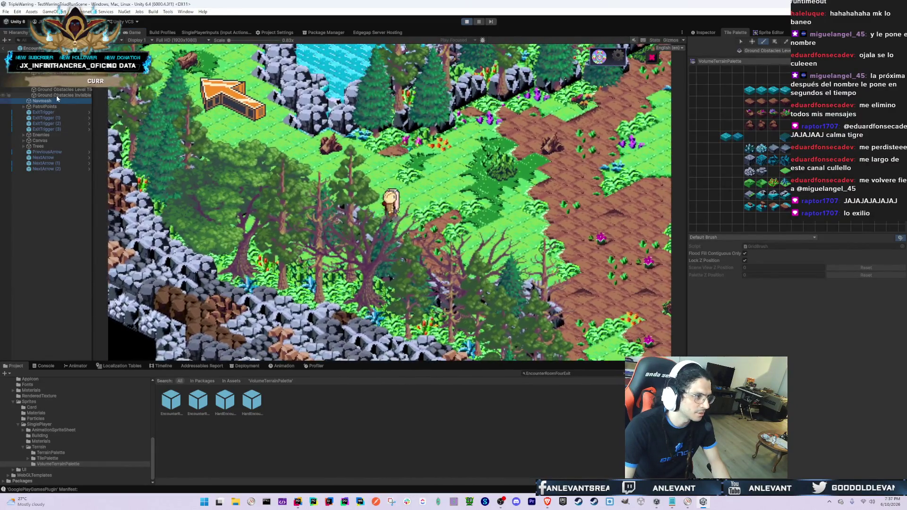
{"action": "scroll", "coordinate": [57, 109], "scroll_direction": "up", "scroll_amount": 5}
{"action": "left_click", "coordinate": [61, 126]}
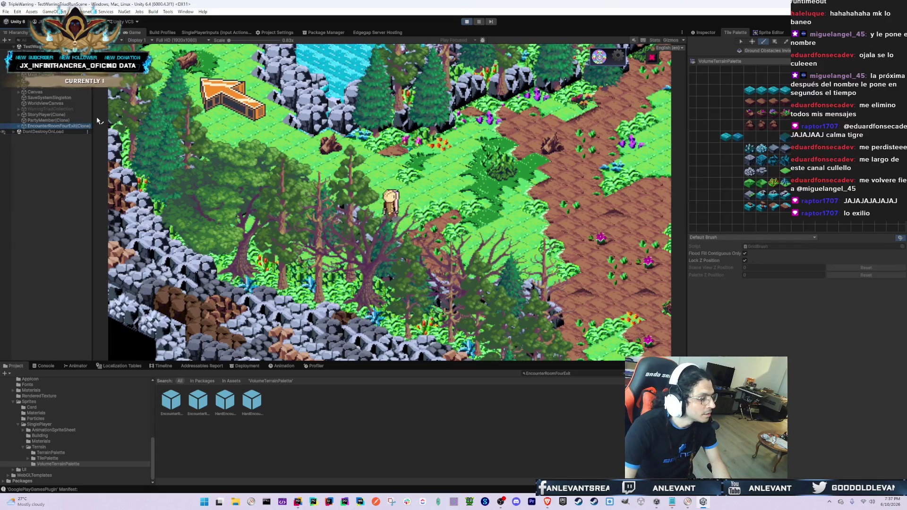
{"action": "key", "text": "Right"}
{"action": "key", "text": "Down"}
{"action": "key", "text": "Down"}
{"action": "key", "text": "Down"}
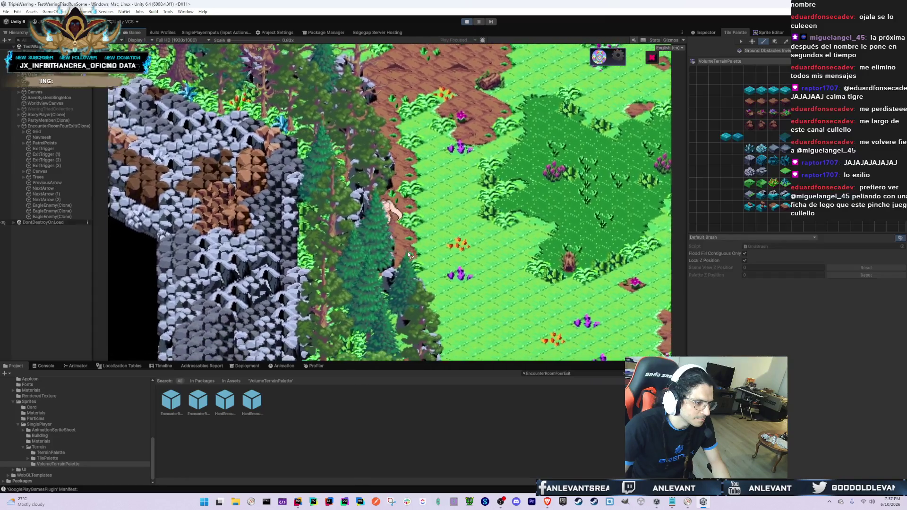
- Walk the character down past the cliff, through the trees and toward the cliff edge to test blocking
{"action": "key", "text": "d"}
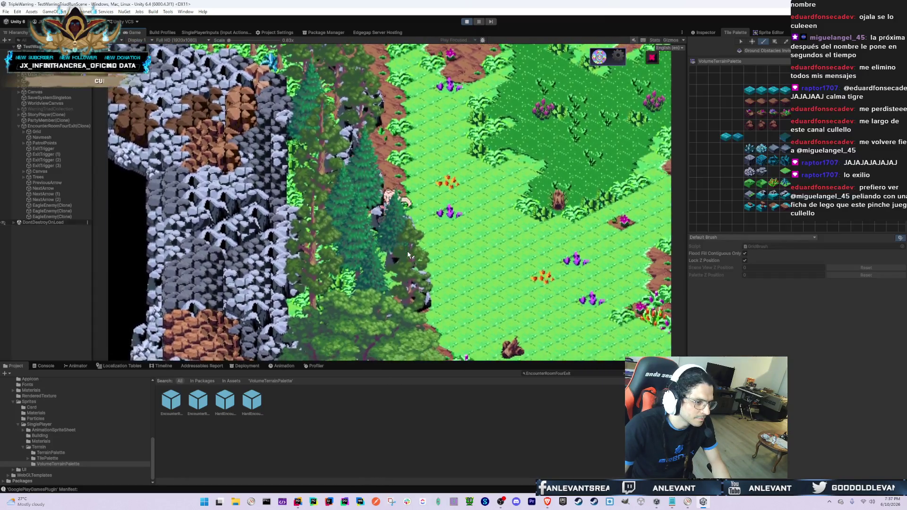
{"action": "key", "text": "s"}
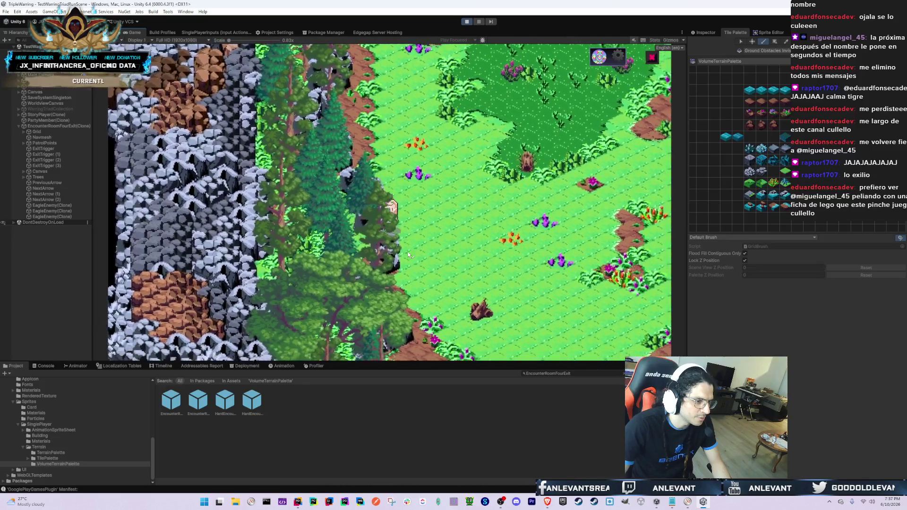
{"action": "key", "text": "s"}
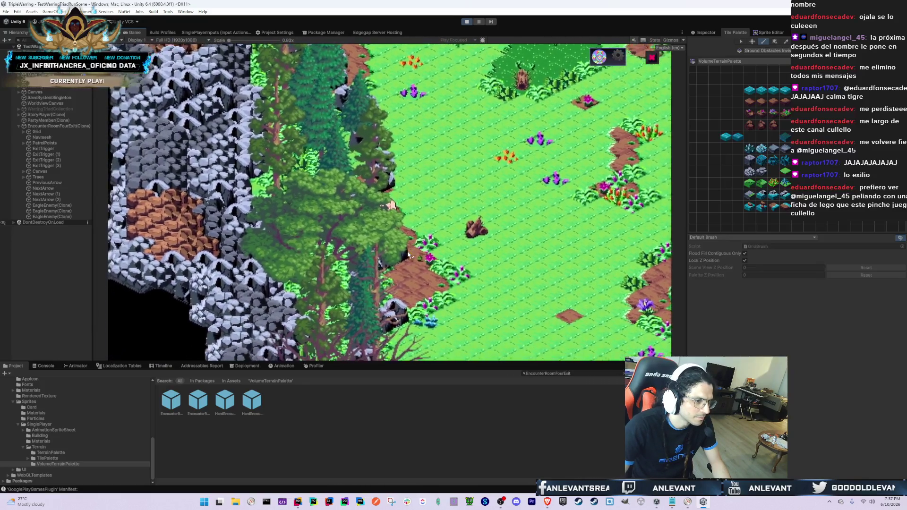
{"action": "key", "text": "s"}
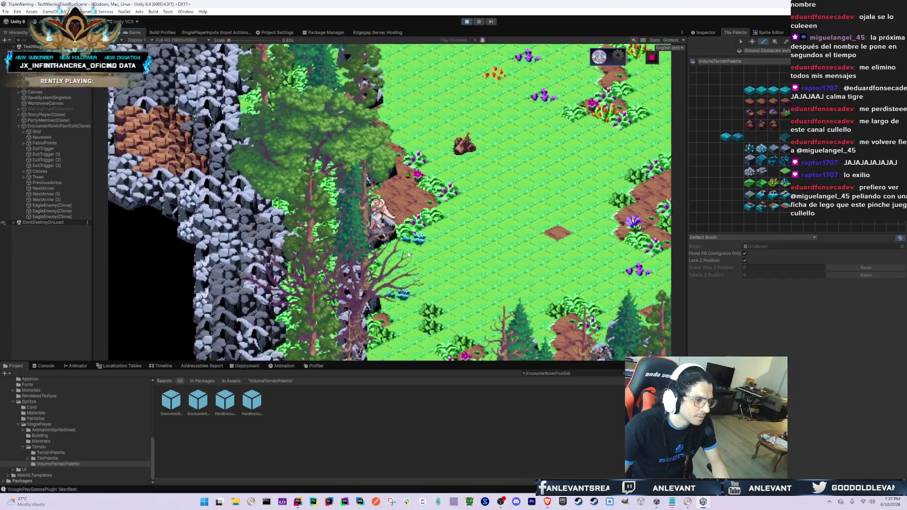
{"action": "key", "text": "w"}
{"action": "key", "text": "d"}
{"action": "key", "text": "a"}
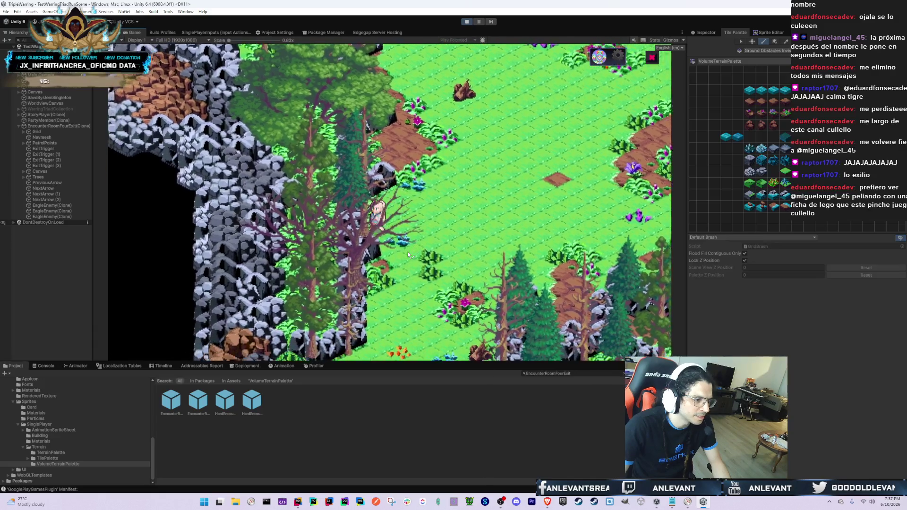
{"action": "key", "text": "s"}
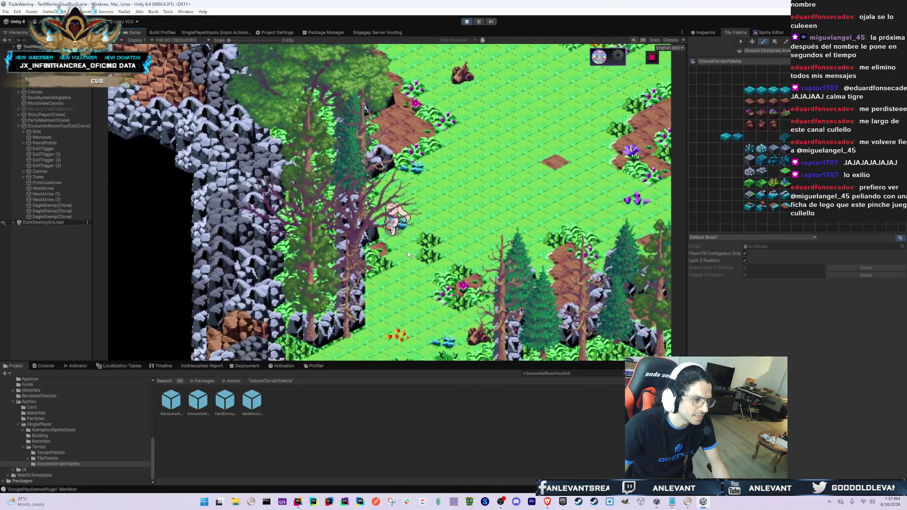
{"action": "key", "text": "d"}
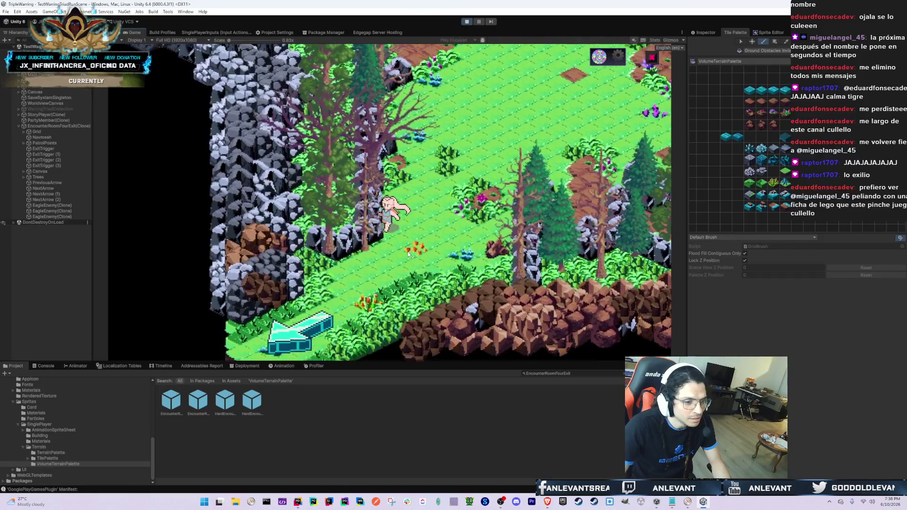
{"action": "key", "text": "w"}
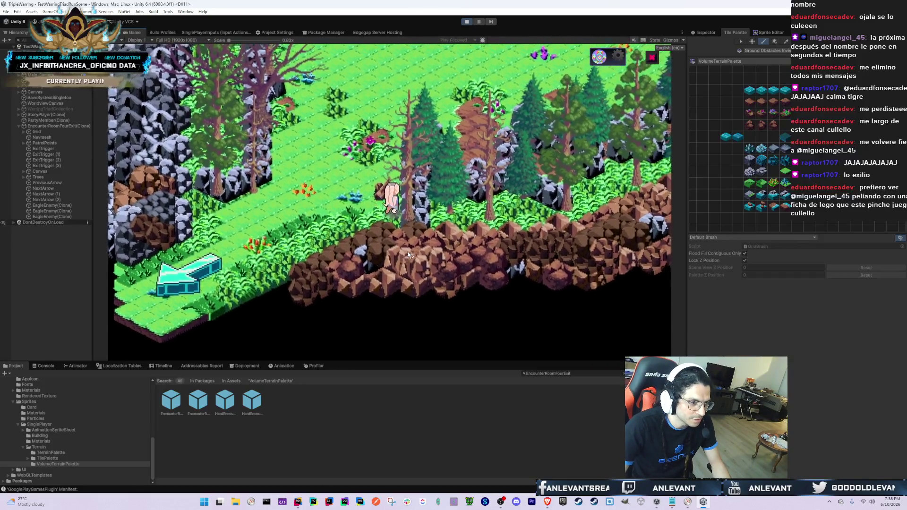
{"action": "key", "text": "s"}
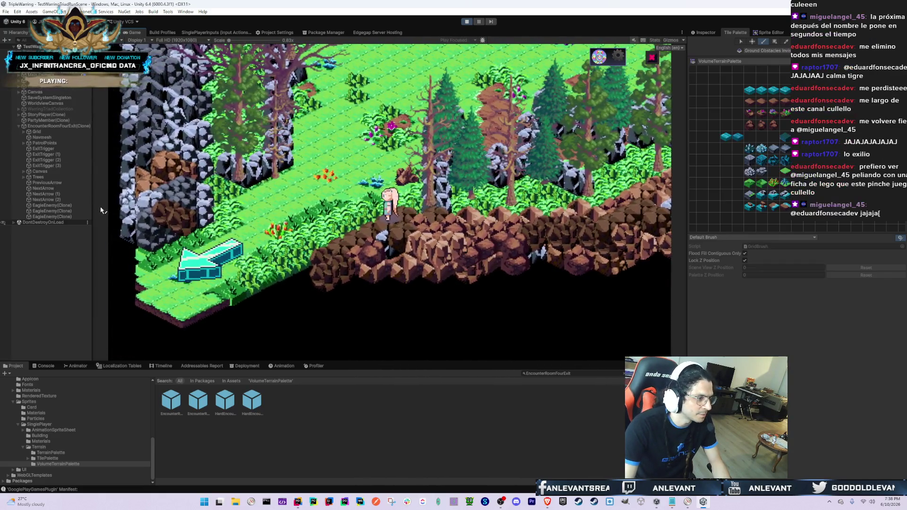
- Open the EncounterRoomFourExit prefab for editing, dismissing the Prefab Mode warning with Ignore
{"action": "left_click", "coordinate": [45, 177]}
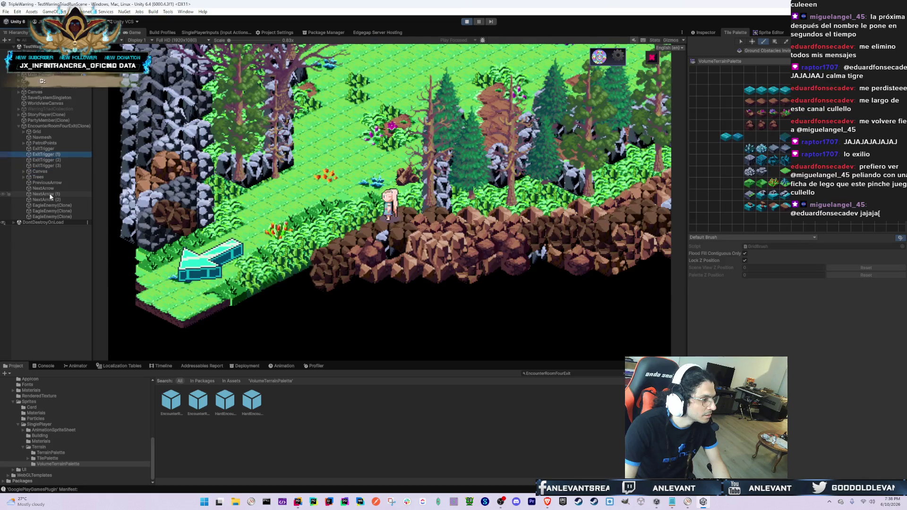
{"action": "double_click", "coordinate": [173, 414]}
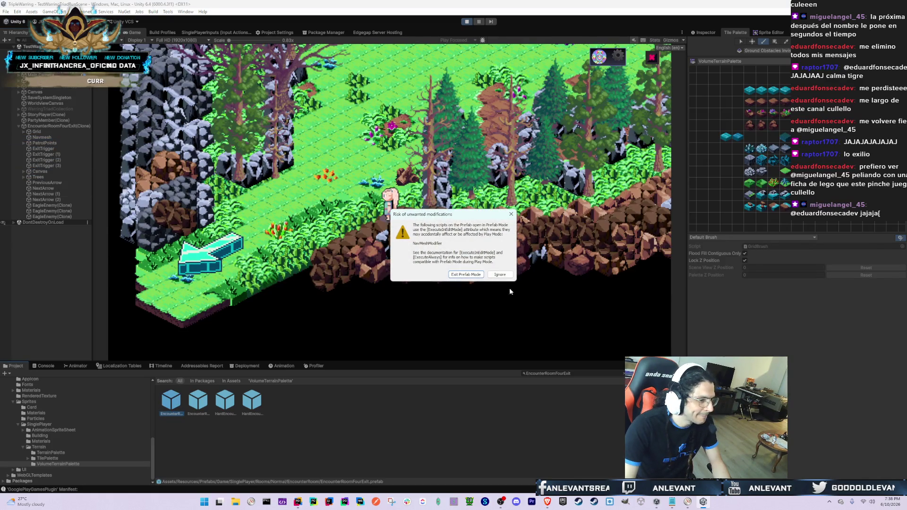
{"action": "left_click", "coordinate": [501, 274]}
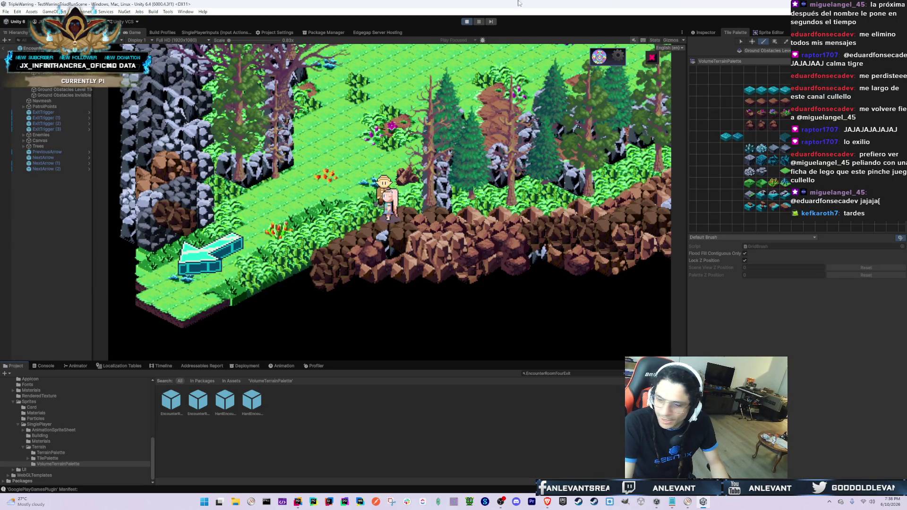
- Cycle the painting target through the ground tilemaps, ending on Ground Obstacles Invisible
{"action": "left_click", "coordinate": [60, 72]}
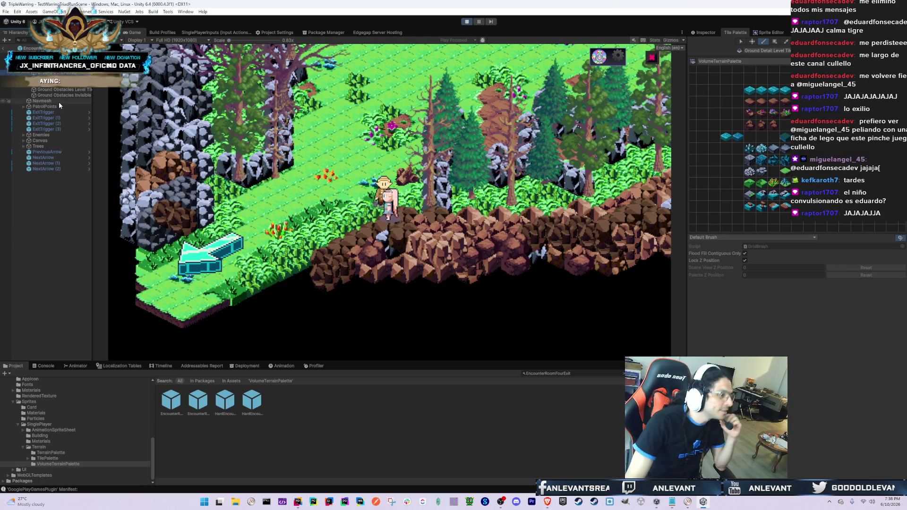
{"action": "left_click", "coordinate": [73, 91]}
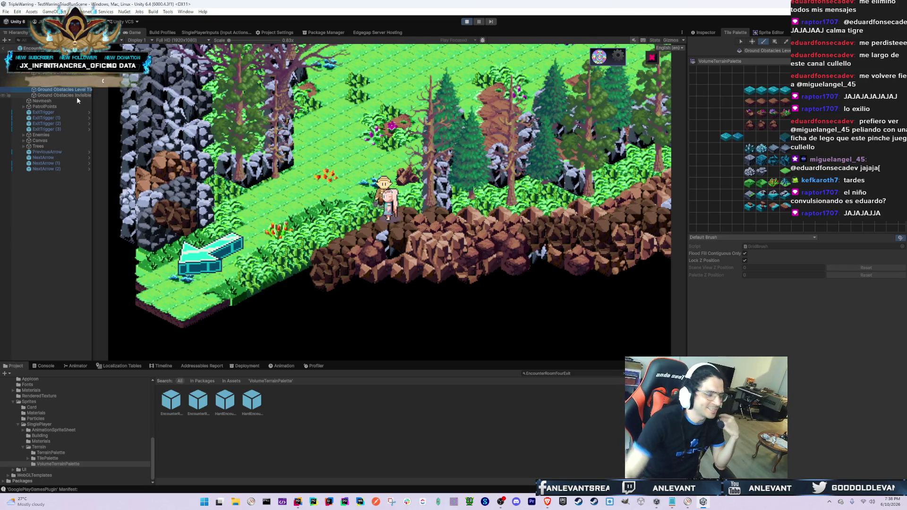
{"action": "left_click", "coordinate": [74, 95]}
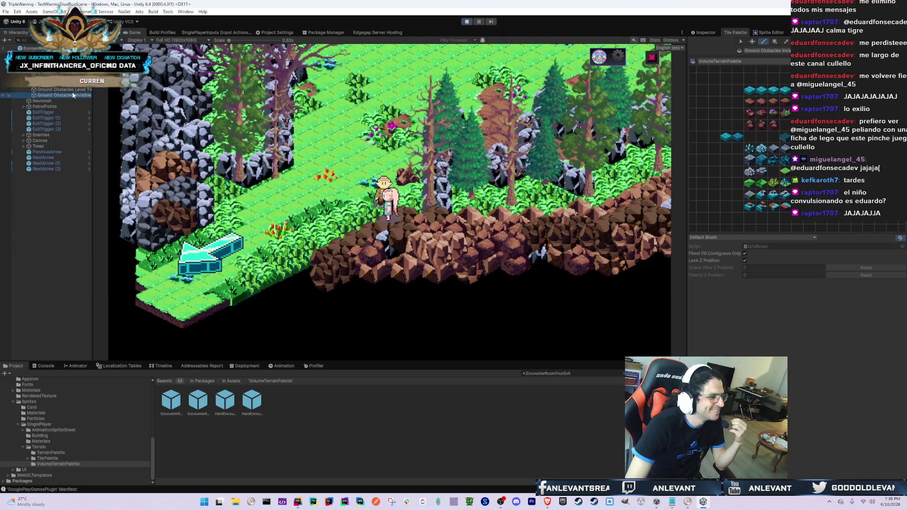
{"action": "key", "text": "ctrl+1"}
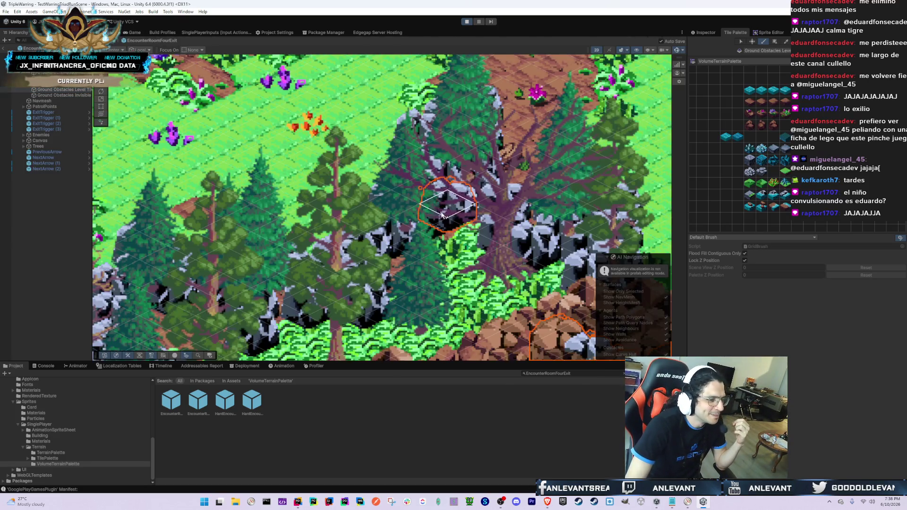
- Move the selected cliff obstacle tilemaps to a different sorting layer, enter 0, and view the running game
{"action": "scroll", "coordinate": [439, 213], "scroll_direction": "down", "scroll_amount": 3}
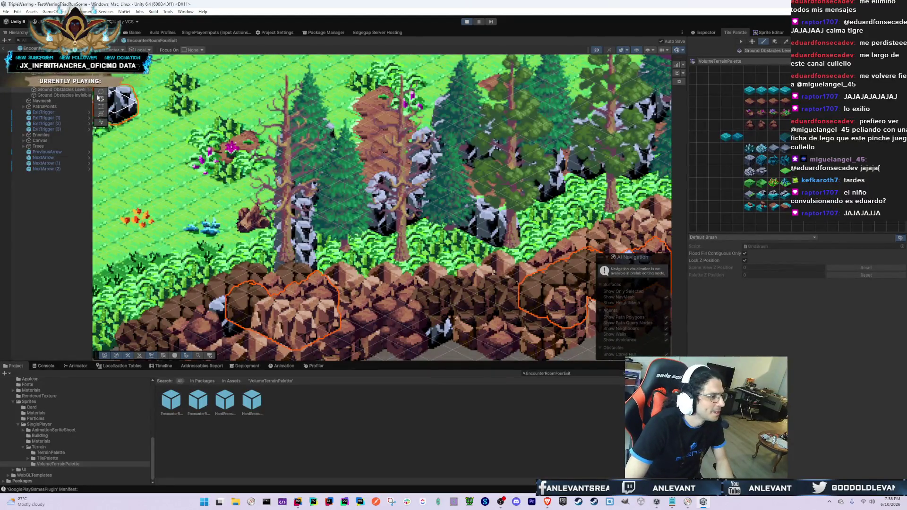
{"action": "left_click", "coordinate": [61, 89]}
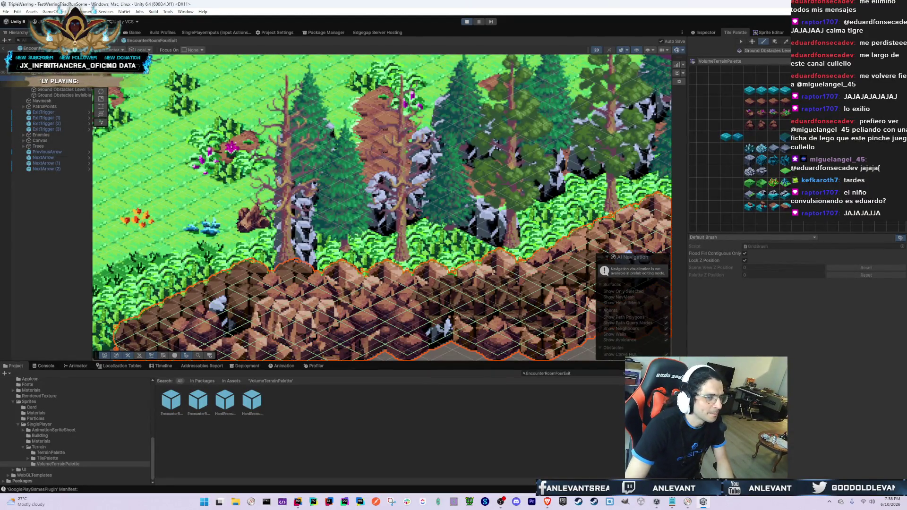
{"action": "left_click", "coordinate": [716, 33]}
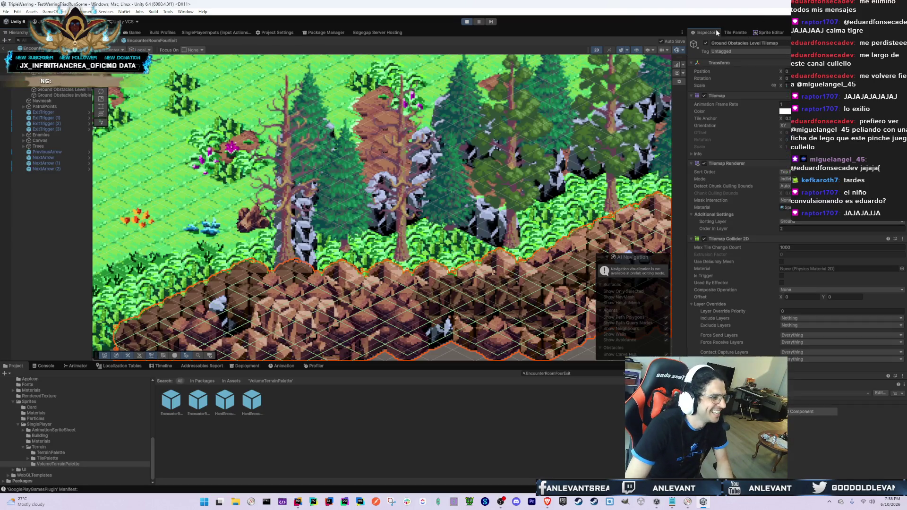
{"action": "left_click", "coordinate": [63, 86], "text": "ctrl"}
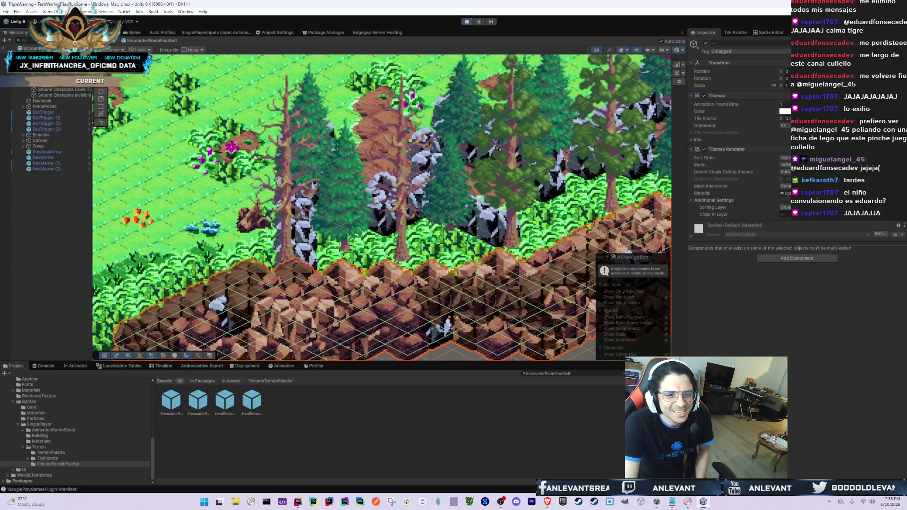
{"action": "left_click", "coordinate": [785, 96]}
{"action": "left_click", "coordinate": [783, 161]}
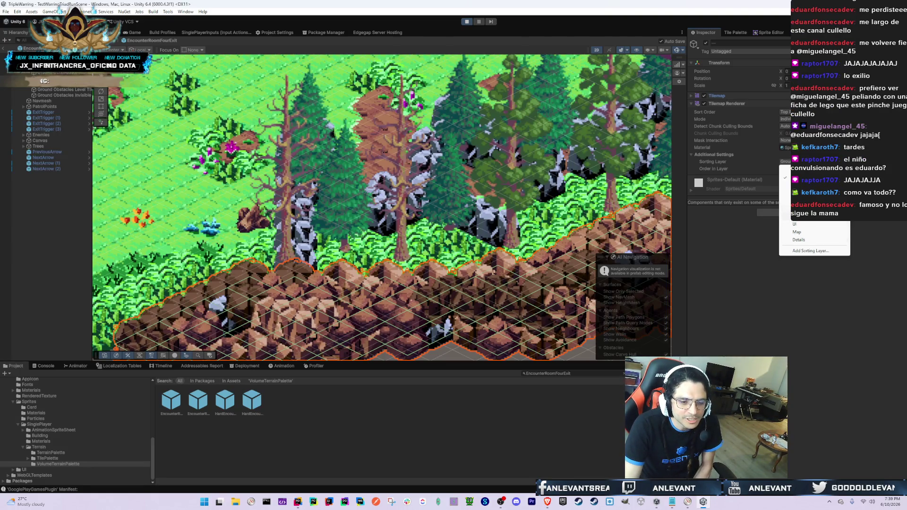
{"action": "left_click", "coordinate": [803, 185]}
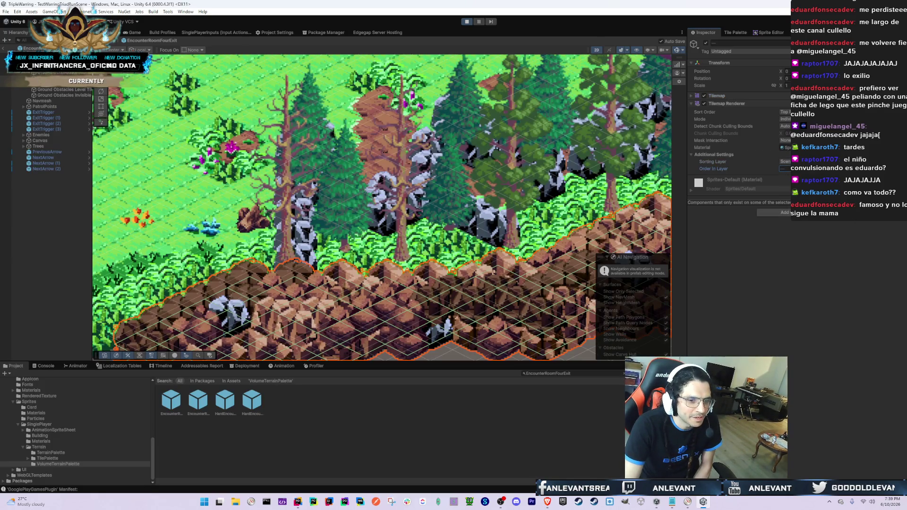
{"action": "type", "text": "0"}
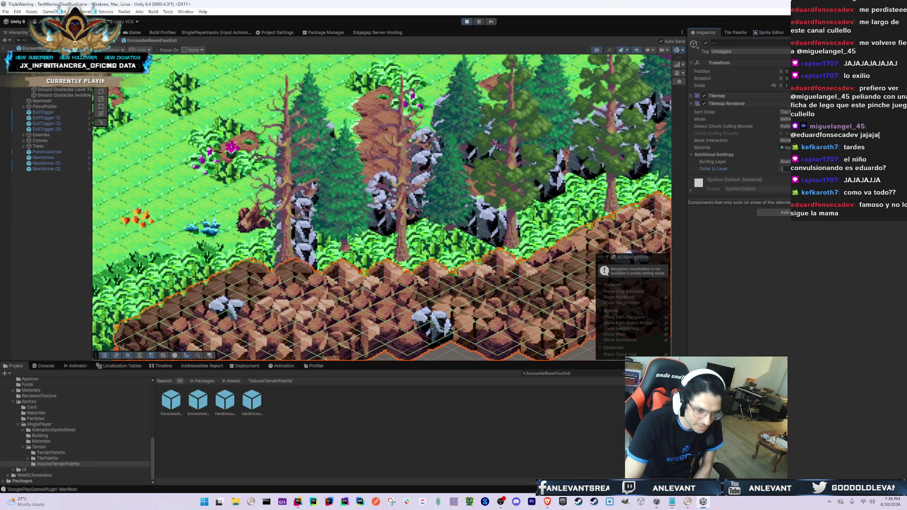
{"action": "left_click", "coordinate": [132, 33]}
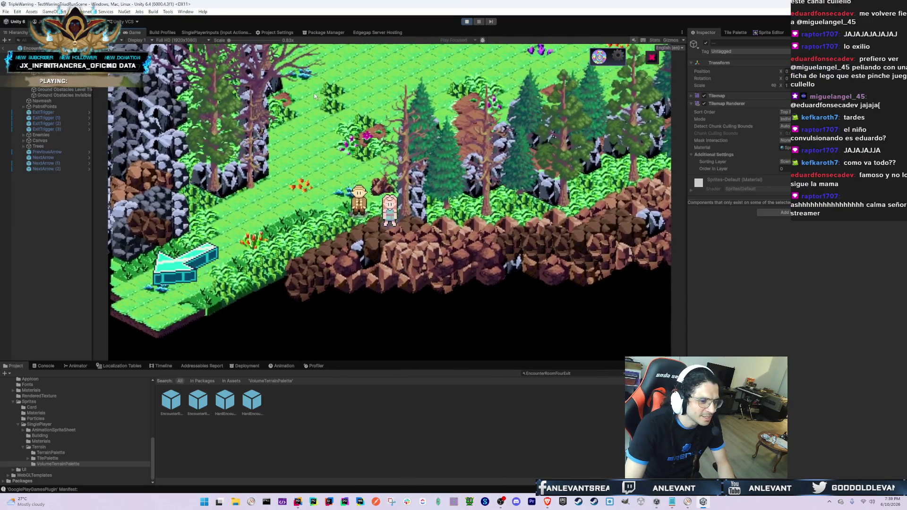
- Leave prefab editing and load EncounterRoomOneExit then EncounterRoomFourExit from the room dropdown
{"action": "left_click", "coordinate": [30, 84]}
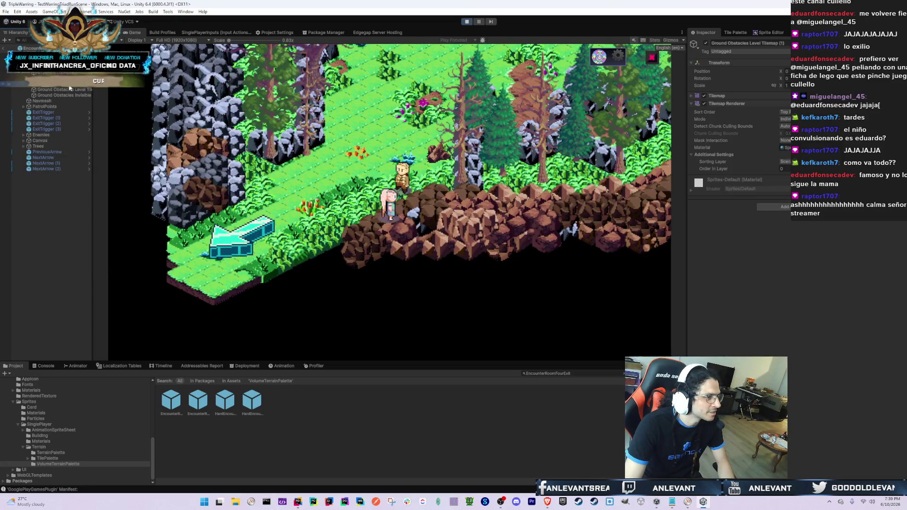
{"action": "left_click", "coordinate": [3, 48]}
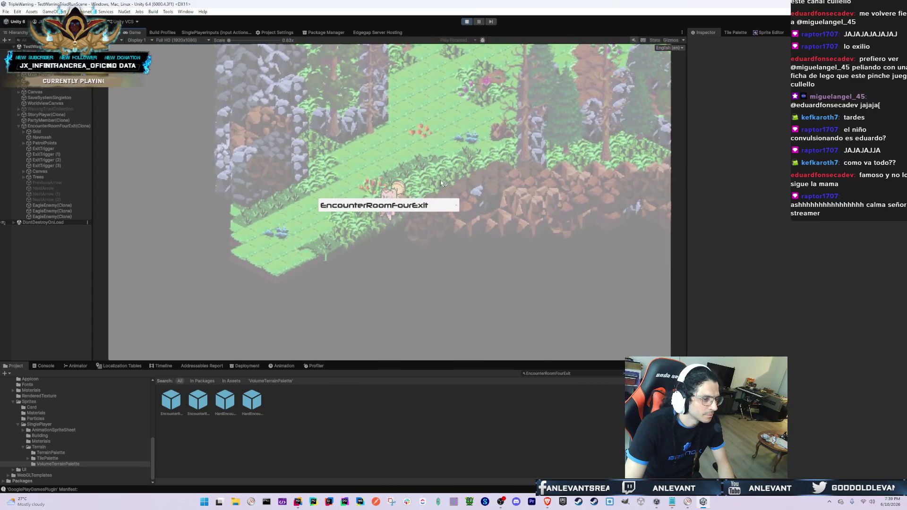
{"action": "left_click", "coordinate": [396, 205]}
{"action": "left_click", "coordinate": [384, 228]}
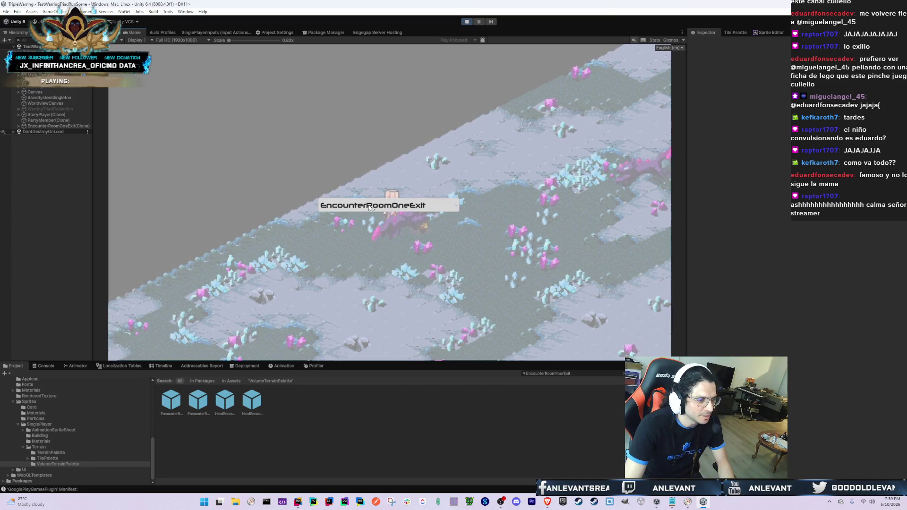
{"action": "left_click", "coordinate": [371, 209]}
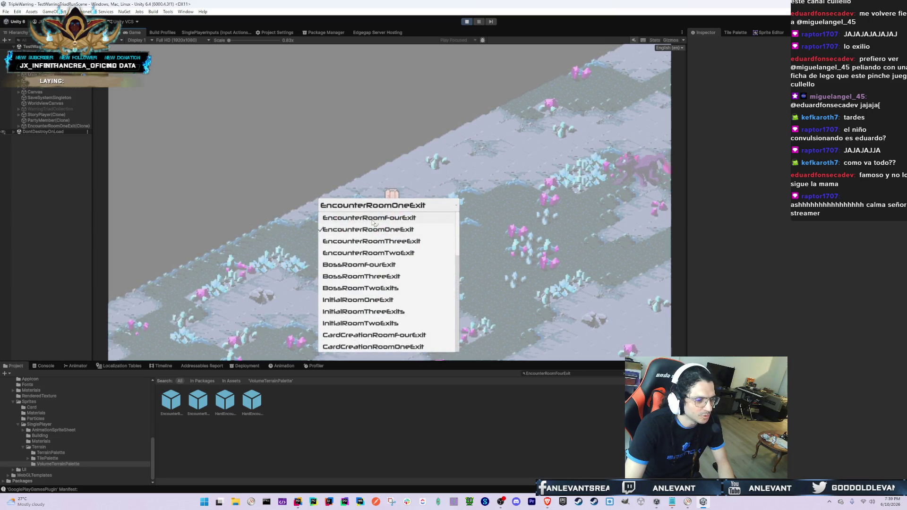
{"action": "left_click", "coordinate": [373, 218]}
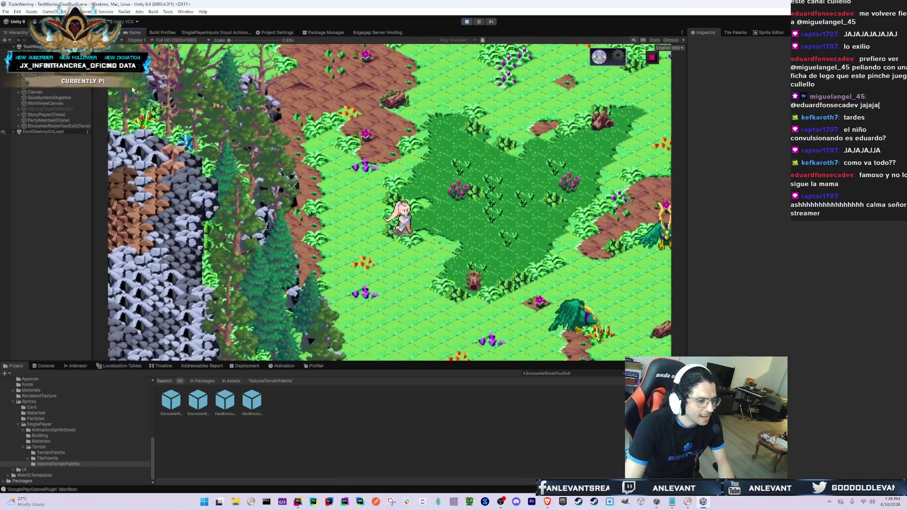
- Select the spawned forest room and open the EncounterRoomFourExit prefab in Prefab Mode
{"action": "left_click", "coordinate": [72, 126]}
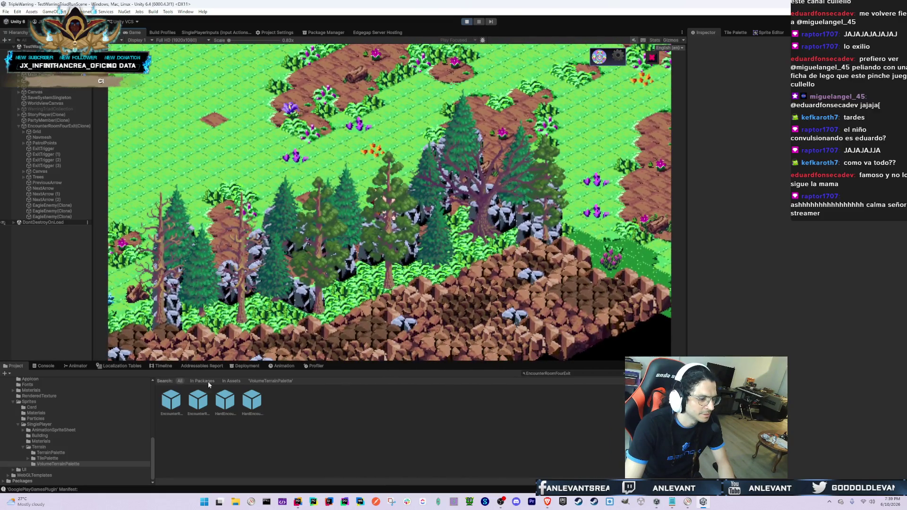
{"action": "double_click", "coordinate": [166, 402]}
{"action": "left_click", "coordinate": [496, 276]}
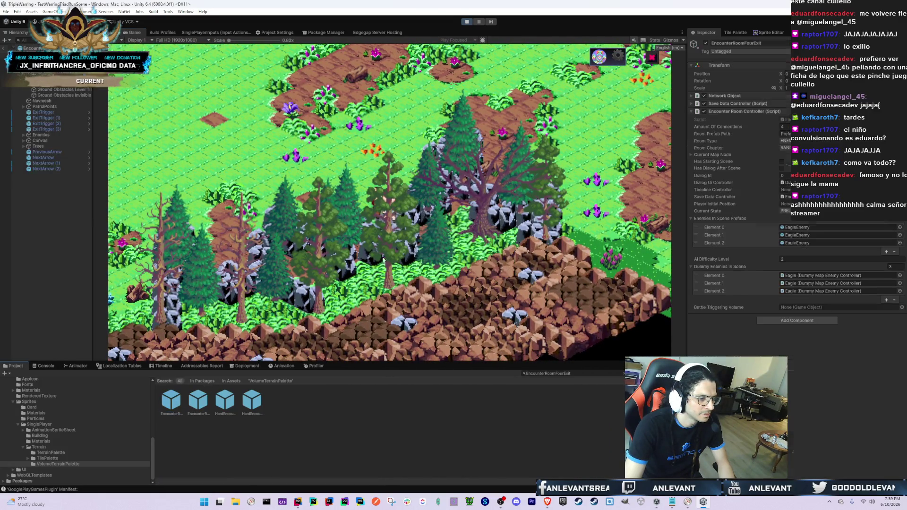
- Restore the docked Tile Palette and select Ground Obstacles Invisible as the paint target in the prefab scene
{"action": "double_click", "coordinate": [735, 32]}
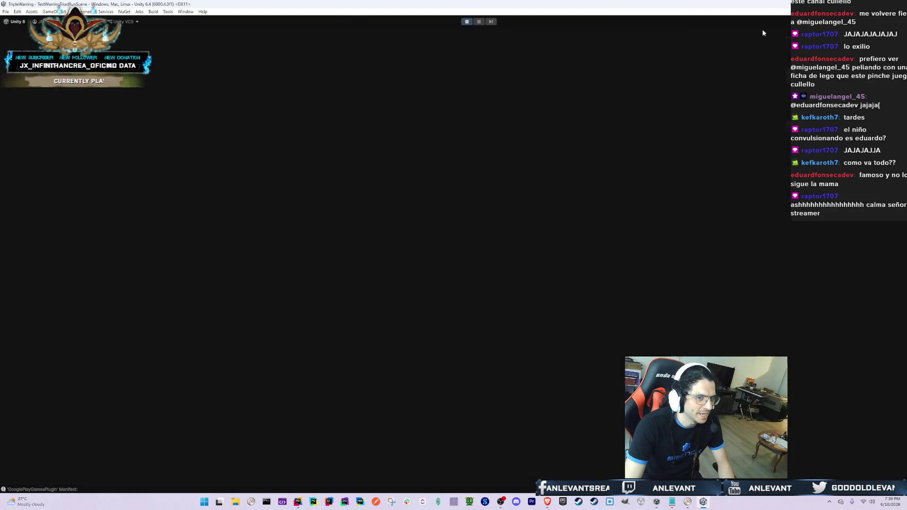
{"action": "double_click", "coordinate": [162, 35]}
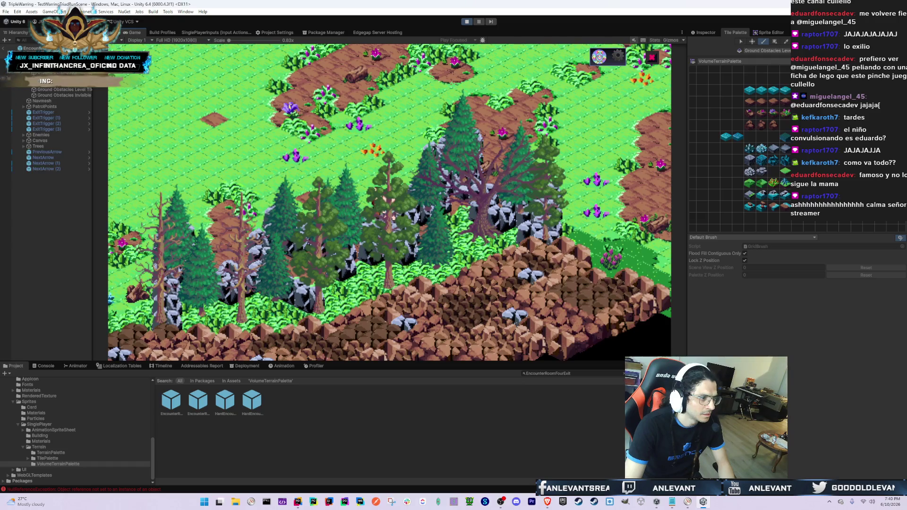
{"action": "key", "text": "ctrl+1"}
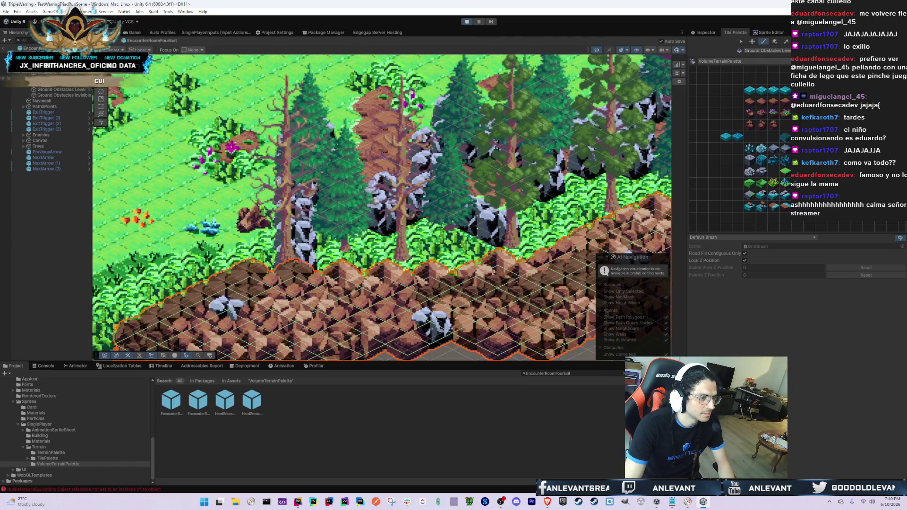
{"action": "key", "text": "Up"}
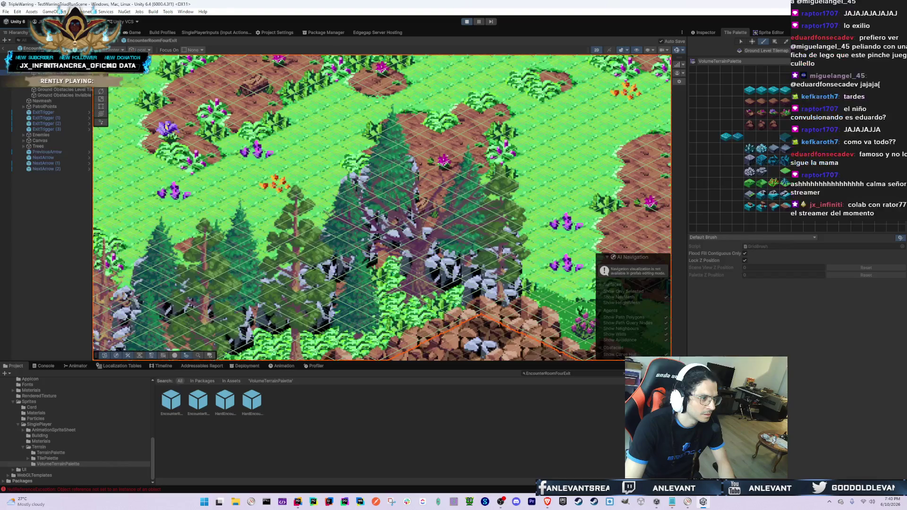
{"action": "left_click", "coordinate": [62, 95]}
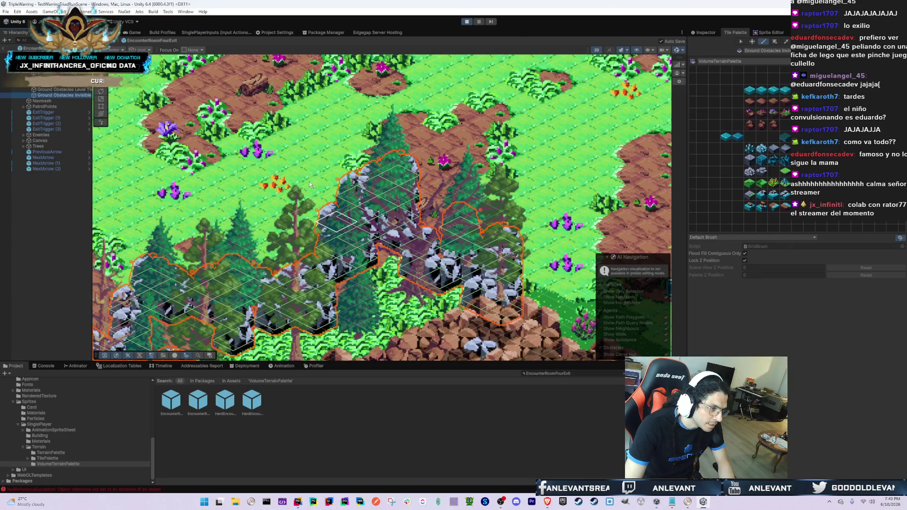
{"action": "left_click", "coordinate": [135, 33]}
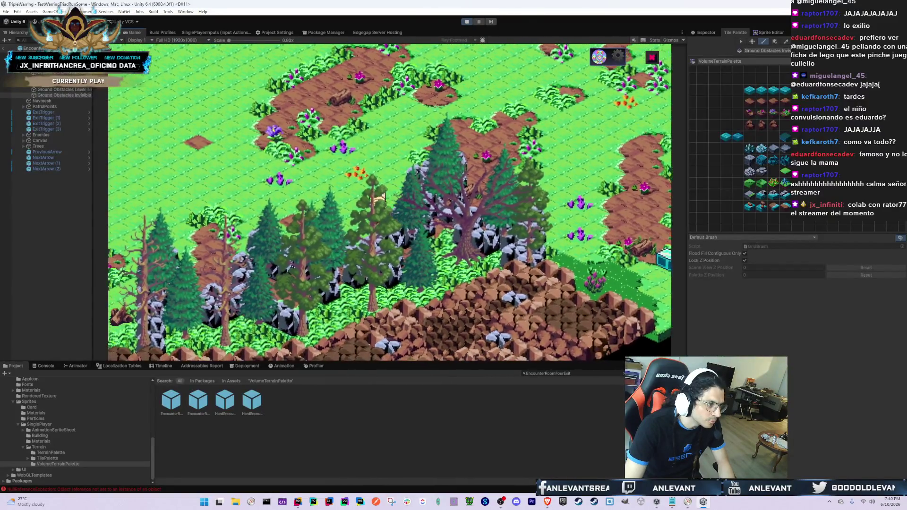
{"action": "key", "text": "ctrl+1"}
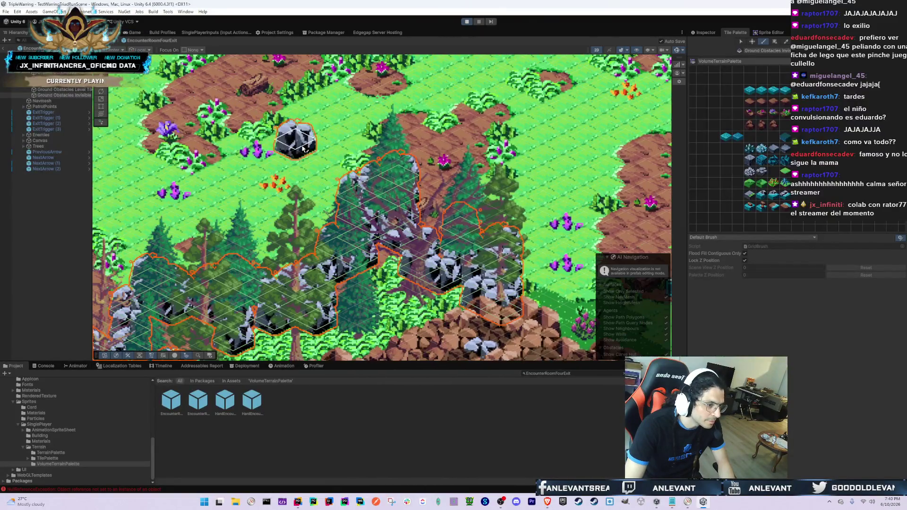
- Paint an invisible obstacle tile on the lone rock cell, then pan around reviewing the obstacle outlines
{"action": "left_click", "coordinate": [338, 229]}
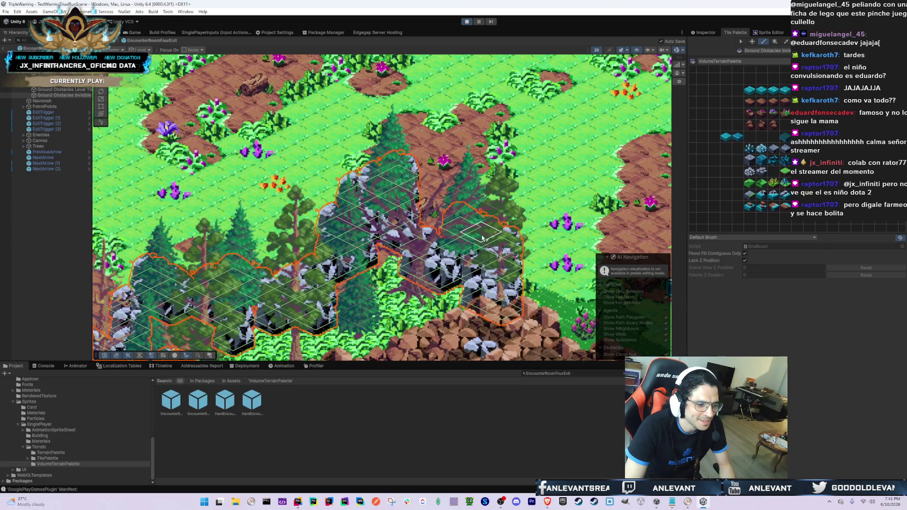
{"action": "left_click_drag", "start_coordinate": [569, 221], "coordinate": [257, 160]}
{"action": "mouse_move", "coordinate": [363, 158]}
{"action": "left_mouse_down"}
{"action": "mouse_move", "coordinate": [222, 186]}
{"action": "mouse_move", "coordinate": [142, 138]}
{"action": "mouse_move", "coordinate": [393, 210]}
{"action": "left_mouse_up"}
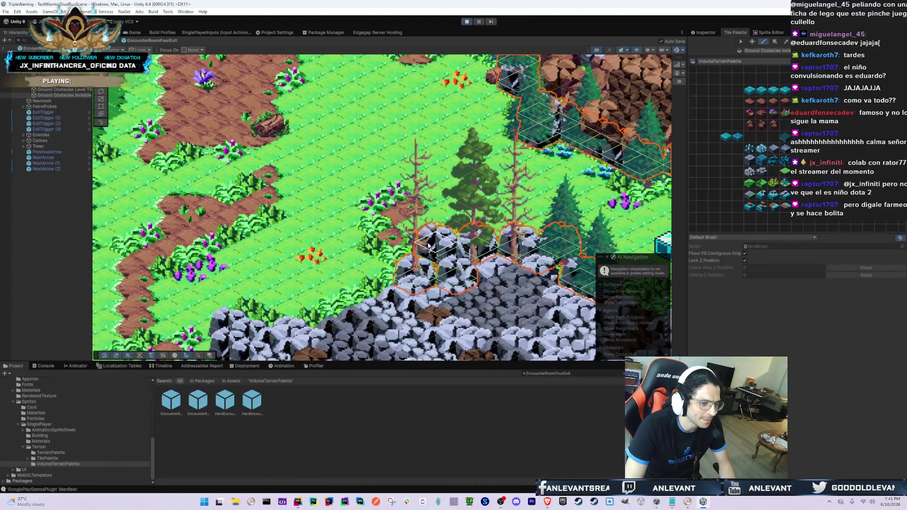
{"action": "mouse_move", "coordinate": [374, 259]}
{"action": "left_mouse_down"}
{"action": "mouse_move", "coordinate": [250, 271]}
{"action": "mouse_move", "coordinate": [283, 226]}
{"action": "mouse_move", "coordinate": [256, 204]}
{"action": "mouse_move", "coordinate": [384, 302]}
{"action": "left_mouse_up"}
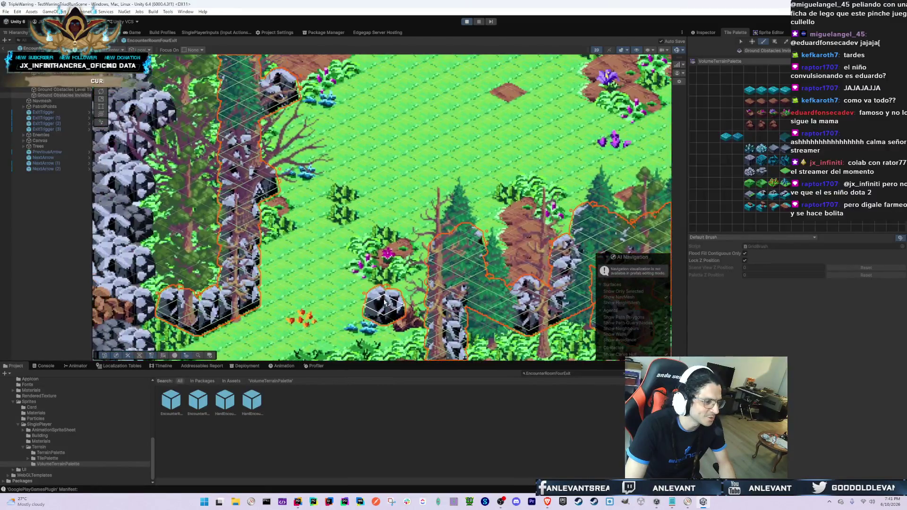
{"action": "mouse_move", "coordinate": [262, 141]}
{"action": "left_mouse_down"}
{"action": "mouse_move", "coordinate": [359, 293]}
{"action": "mouse_move", "coordinate": [325, 250]}
{"action": "left_mouse_up"}
{"action": "mouse_move", "coordinate": [409, 271]}
{"action": "left_mouse_down"}
{"action": "mouse_move", "coordinate": [373, 236]}
{"action": "mouse_move", "coordinate": [406, 264]}
{"action": "mouse_move", "coordinate": [378, 226]}
{"action": "mouse_move", "coordinate": [431, 273]}
{"action": "mouse_move", "coordinate": [491, 302]}
{"action": "mouse_move", "coordinate": [391, 174]}
{"action": "left_mouse_up"}
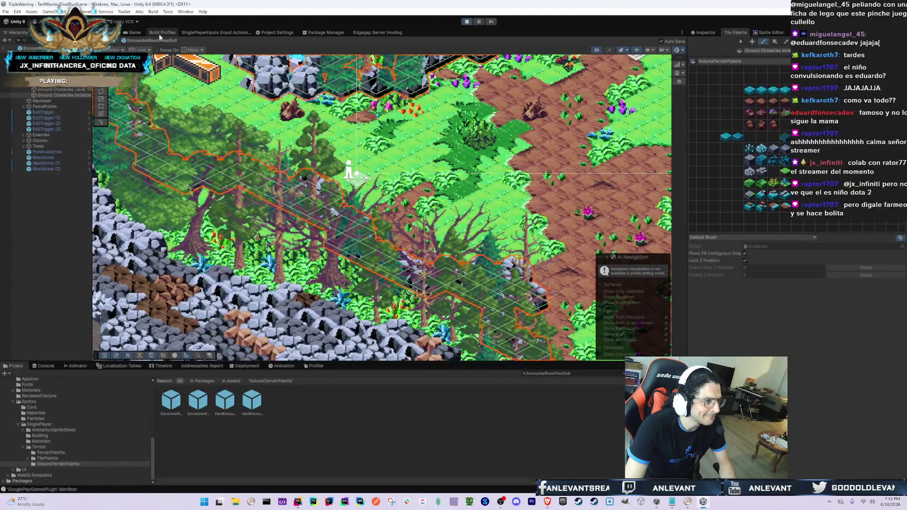
{"action": "left_click", "coordinate": [142, 33]}
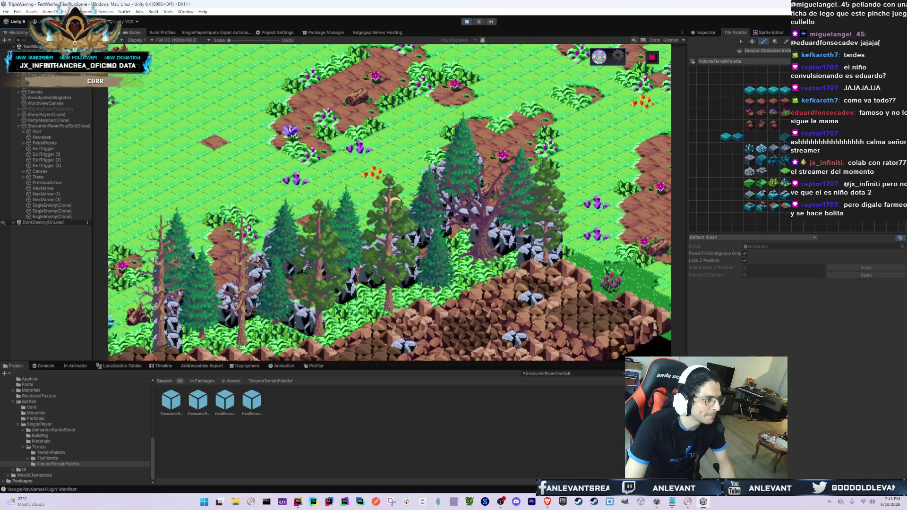
- Reload EncounterRoomOneExit then EncounterRoomFourExit in the running game and select the spawned forest room
{"action": "key", "text": "ctrl+1"}
{"action": "left_click", "coordinate": [130, 34]}
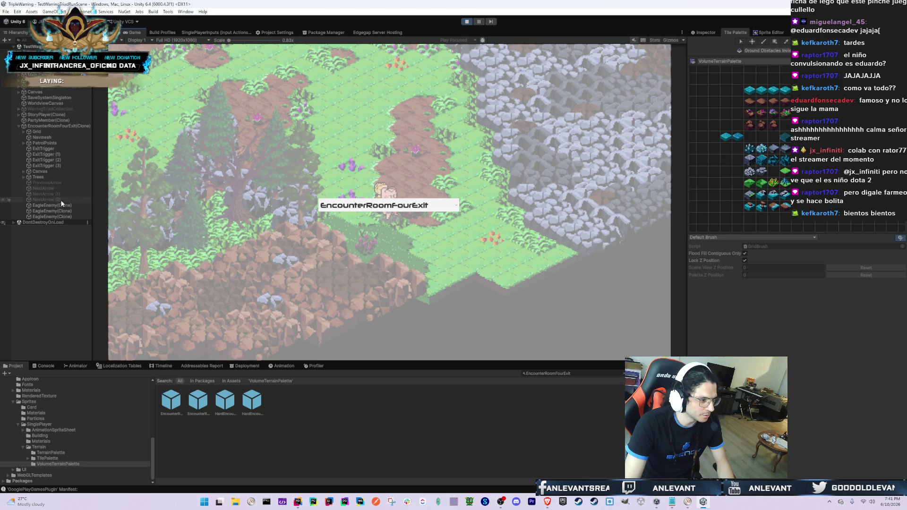
{"action": "left_click", "coordinate": [435, 208]}
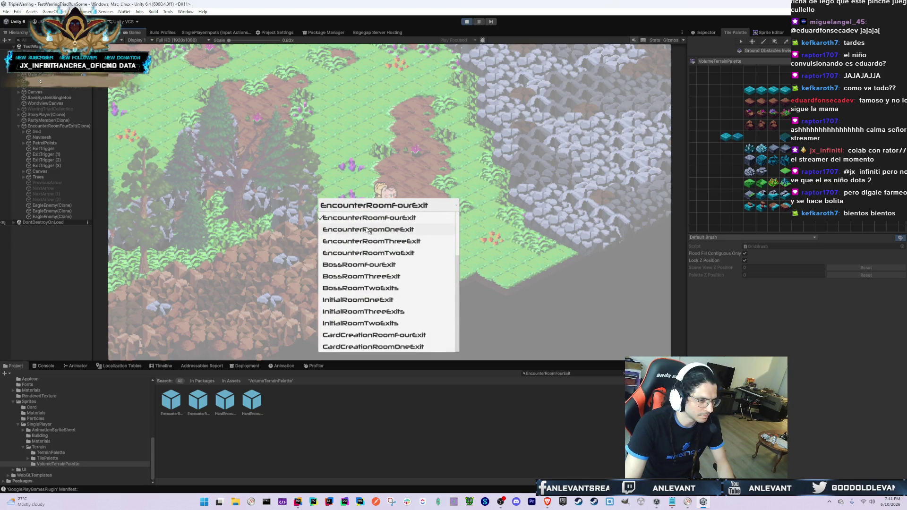
{"action": "left_click", "coordinate": [369, 230]}
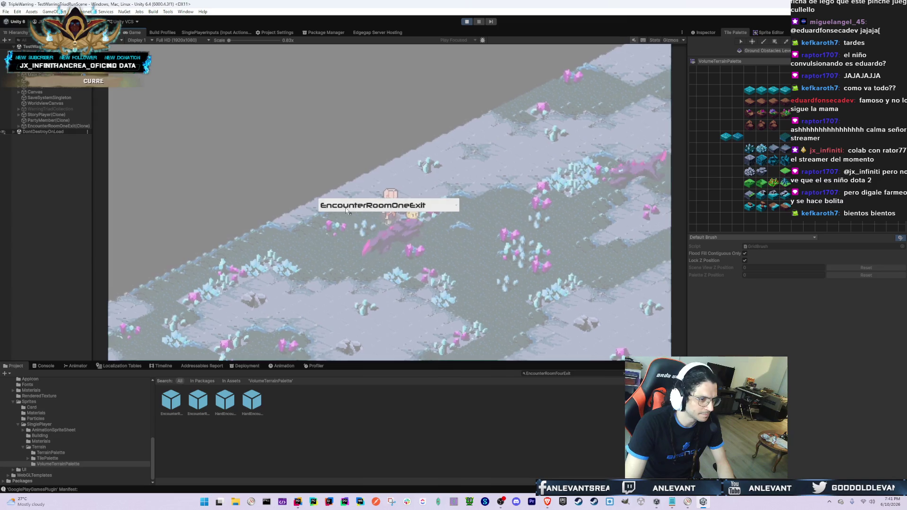
{"action": "left_click", "coordinate": [346, 208]}
{"action": "left_click", "coordinate": [368, 215]}
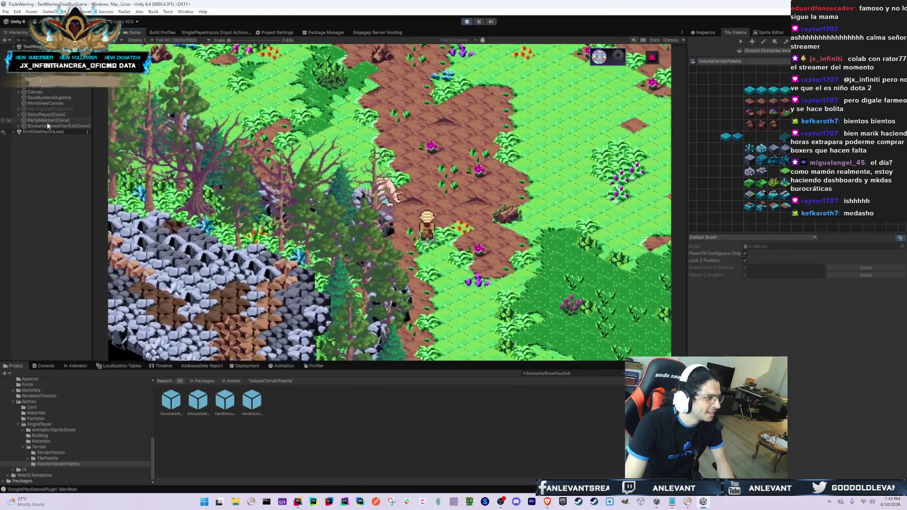
{"action": "left_click", "coordinate": [57, 126]}
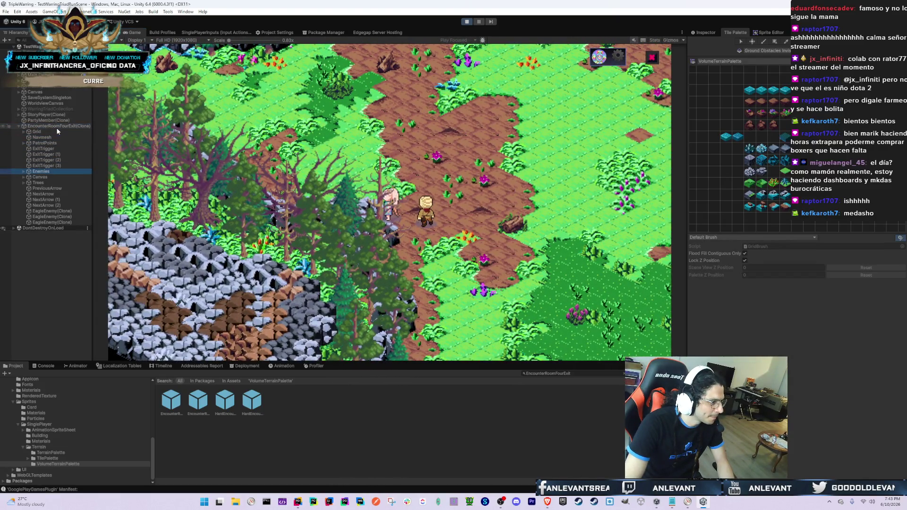
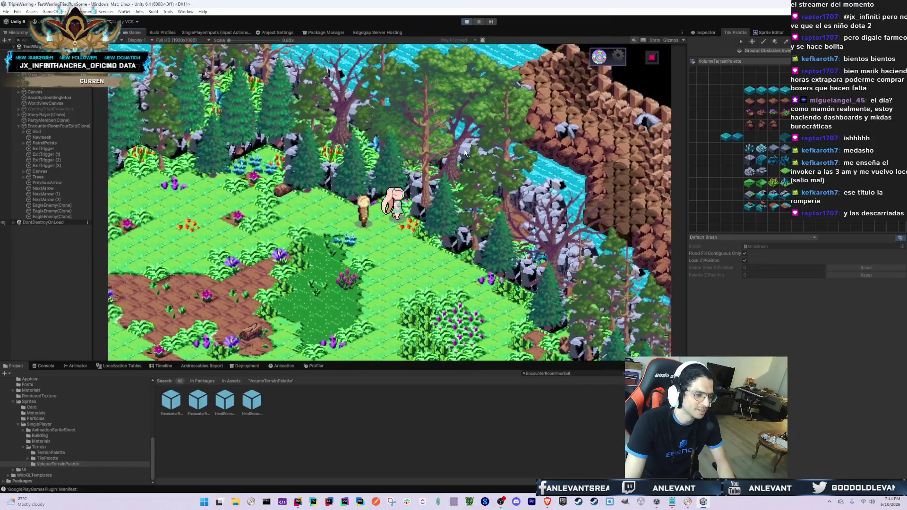
- Walk the party down-right, switch to the Scene view, and open the EncounterRoomFourExit prefab
{"action": "key", "text": "d"}
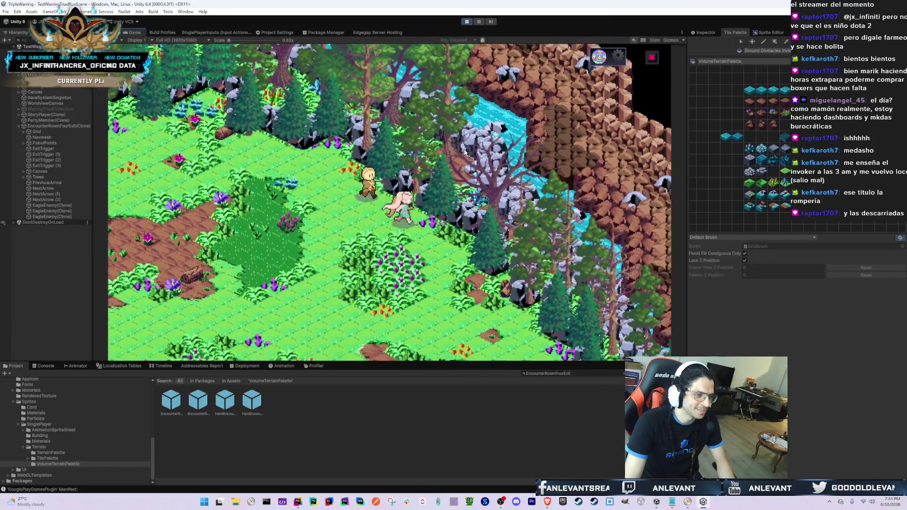
{"action": "key", "text": "d"}
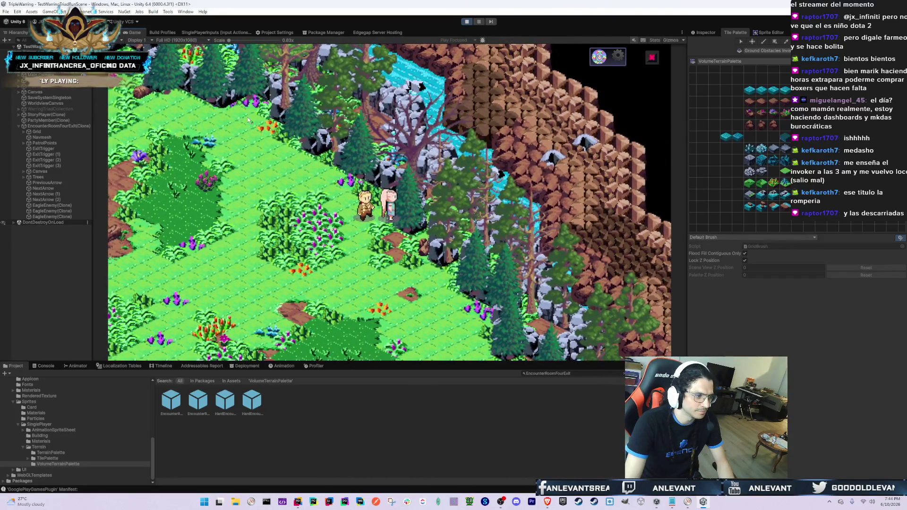
{"action": "key", "text": "ctrl+1"}
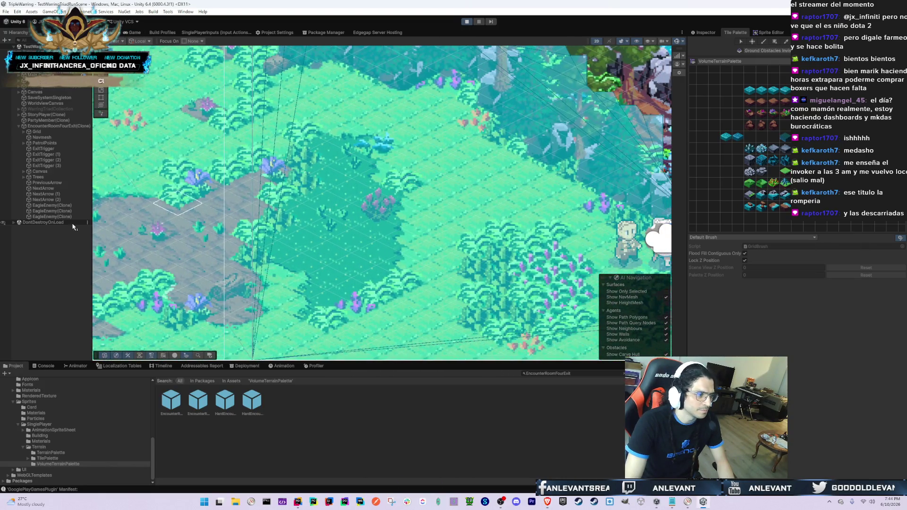
{"action": "double_click", "coordinate": [177, 394]}
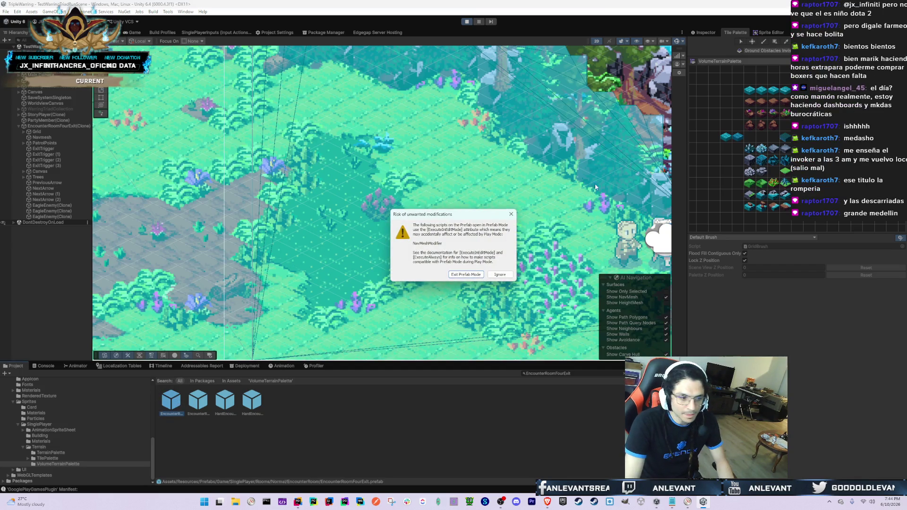
- Ignore the NavMeshModifier warning to enter EncounterRoomFourExit prefab mode, ending back in its Scene view
{"action": "left_click", "coordinate": [501, 276]}
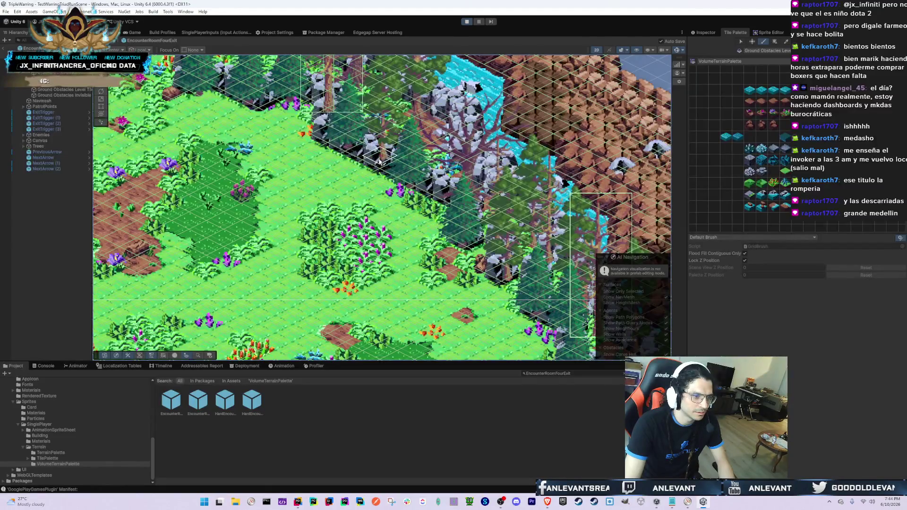
{"action": "left_click", "coordinate": [135, 32]}
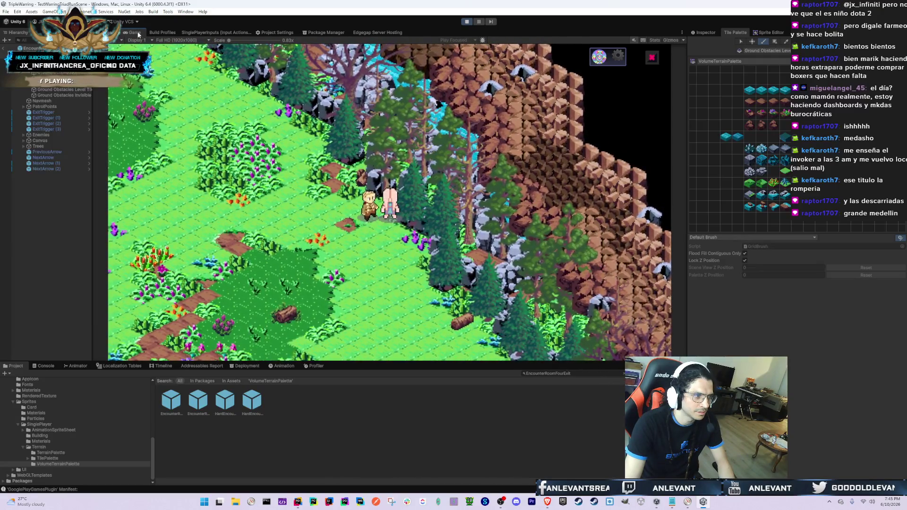
{"action": "left_click", "coordinate": [147, 32]}
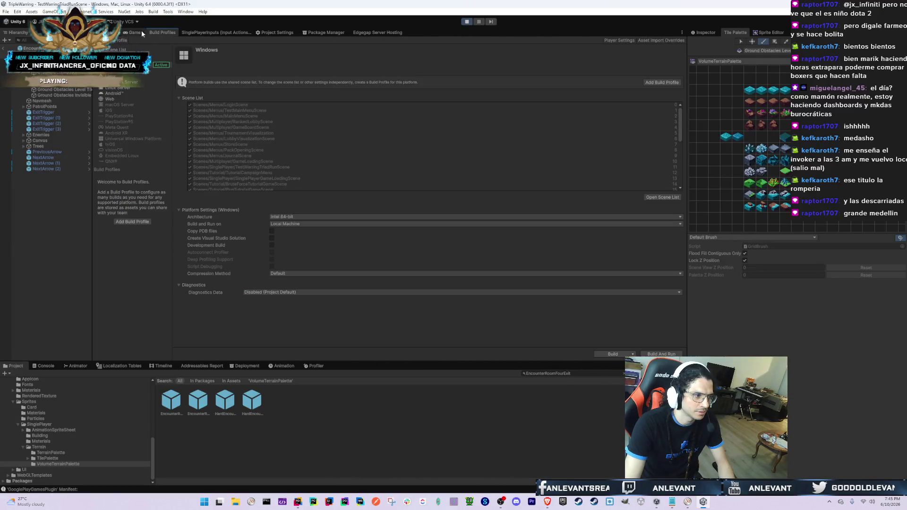
{"action": "left_click", "coordinate": [109, 32]}
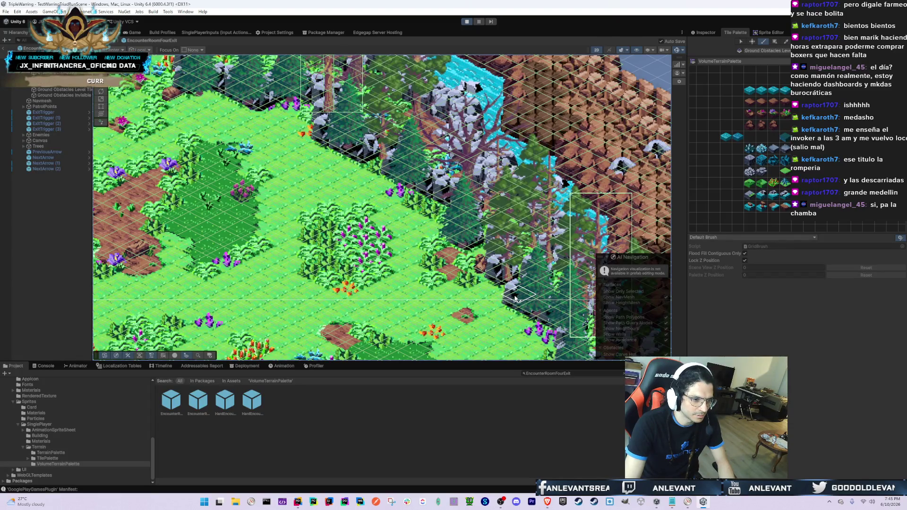
- Compare the running game with the prefab's Scene view, panning along the cliff edge
{"action": "left_click", "coordinate": [134, 33]}
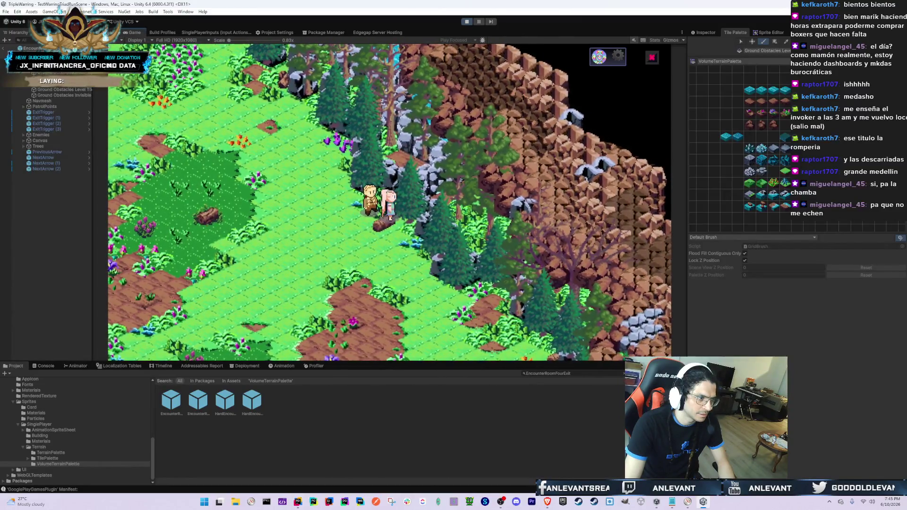
{"action": "key", "text": "ctrl+1"}
{"action": "left_click_drag", "start_coordinate": [457, 203], "coordinate": [418, 213]}
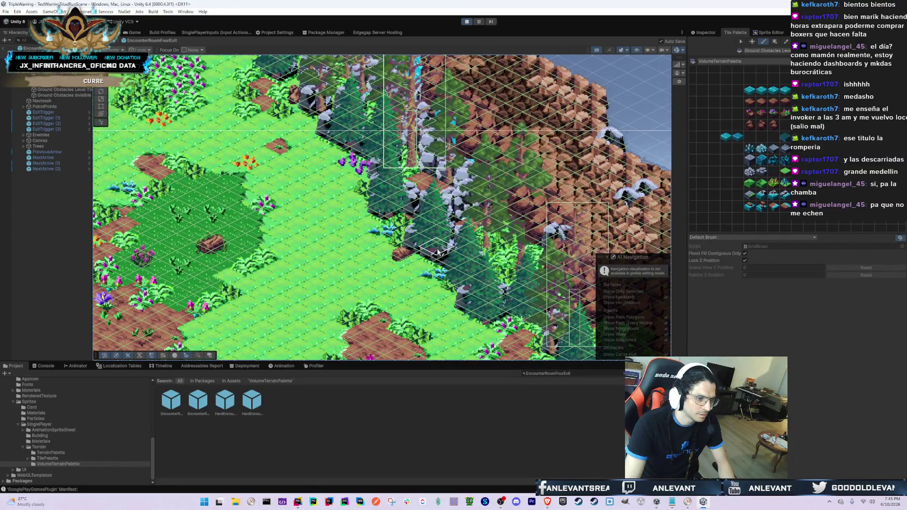
{"action": "left_click", "coordinate": [131, 33]}
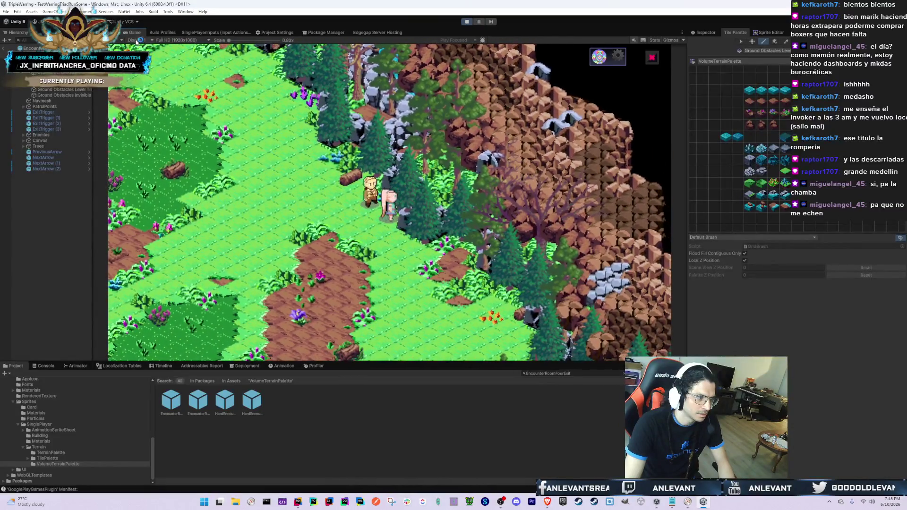
{"action": "left_click", "coordinate": [163, 33]}
{"action": "left_click", "coordinate": [108, 32]}
{"action": "key", "text": "shift+space"}
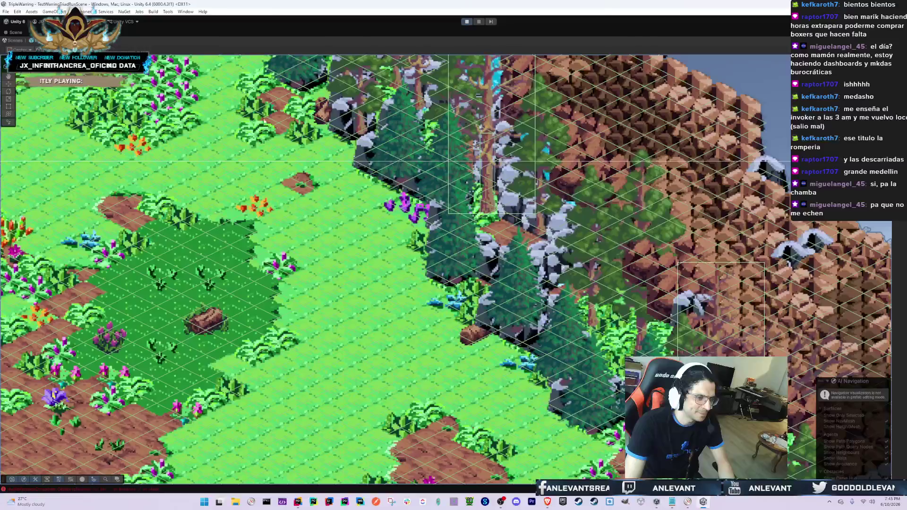
{"action": "key", "text": "shift+space"}
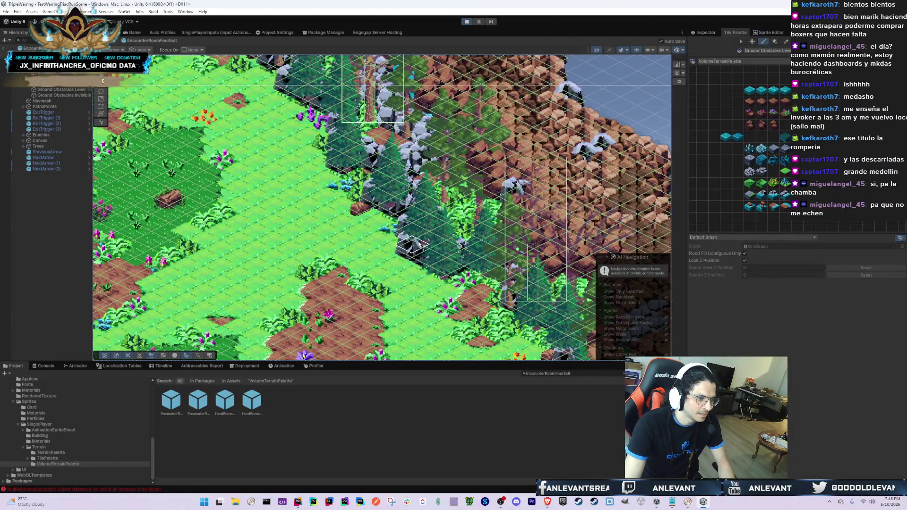
- Pan the prefab over the cliff edge and lower rocky cliffs, then return to the game
{"action": "left_click", "coordinate": [135, 33]}
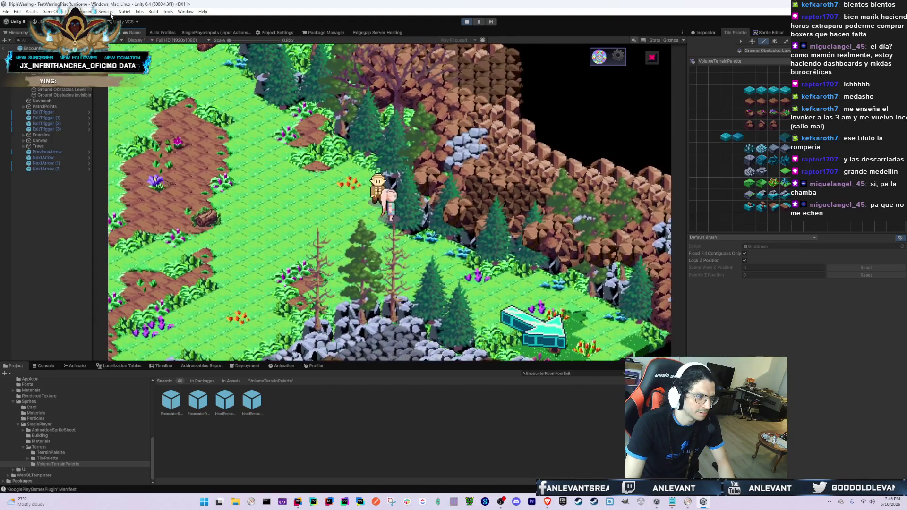
{"action": "double_click", "coordinate": [115, 32]}
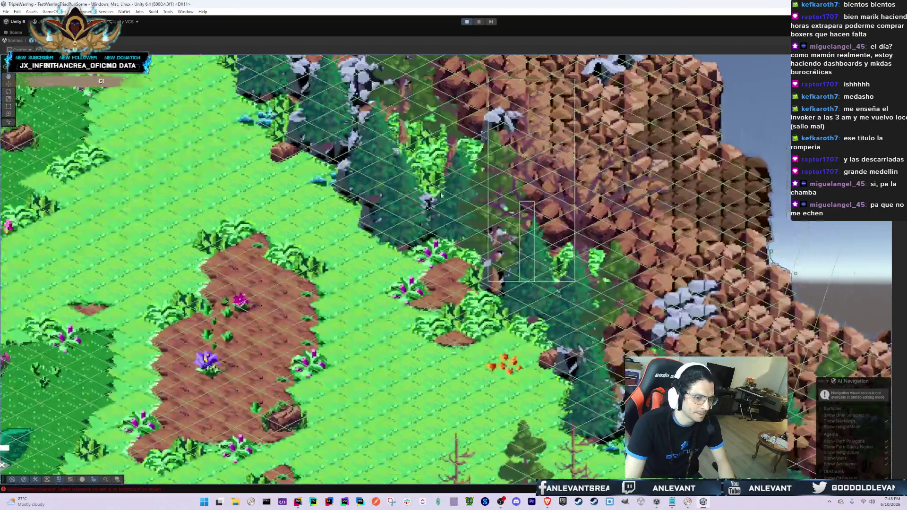
{"action": "key", "text": "shift+space"}
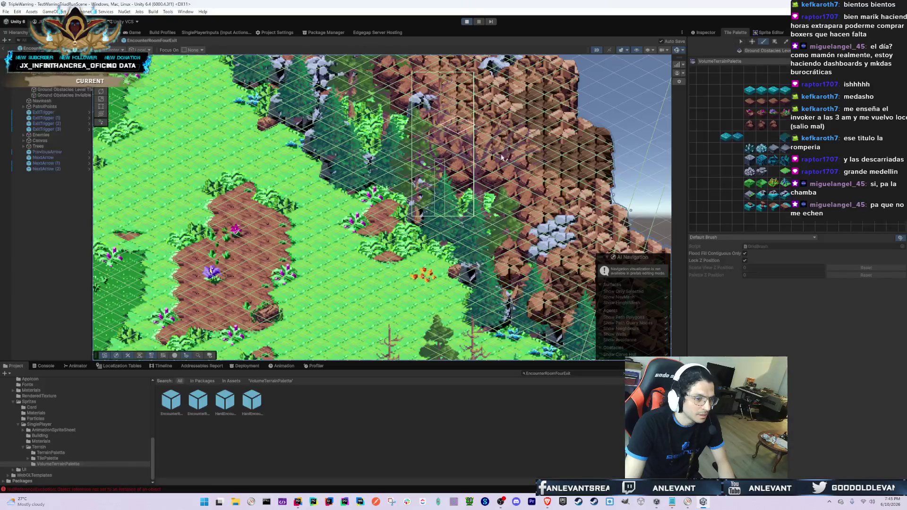
{"action": "left_click_drag", "start_coordinate": [461, 300], "coordinate": [415, 195]}
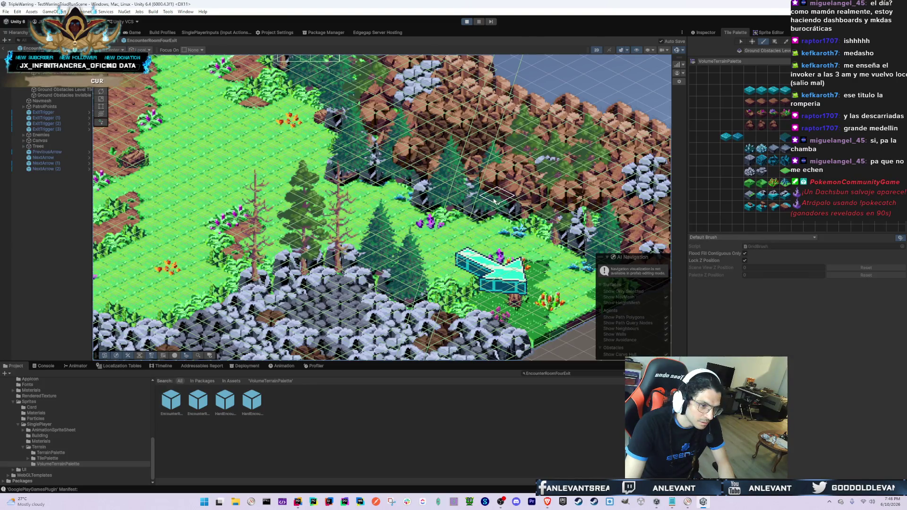
{"action": "left_click_drag", "start_coordinate": [521, 220], "coordinate": [482, 200]}
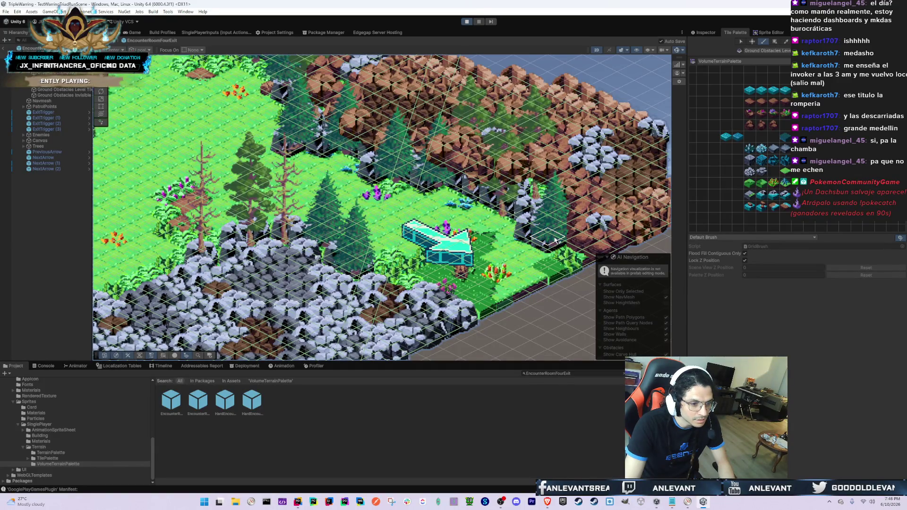
{"action": "mouse_move", "coordinate": [552, 217]}
{"action": "left_mouse_down"}
{"action": "mouse_move", "coordinate": [581, 196]}
{"action": "mouse_move", "coordinate": [653, 194]}
{"action": "left_mouse_up"}
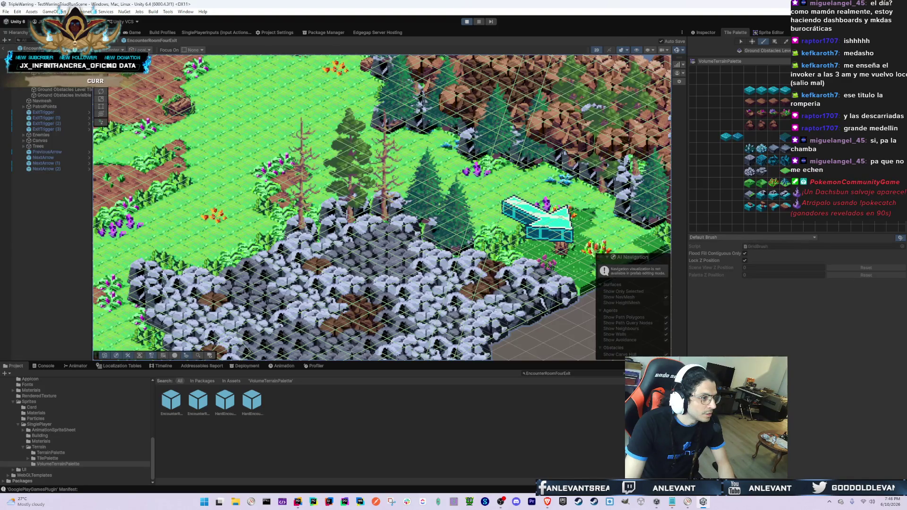
{"action": "left_click", "coordinate": [137, 33]}
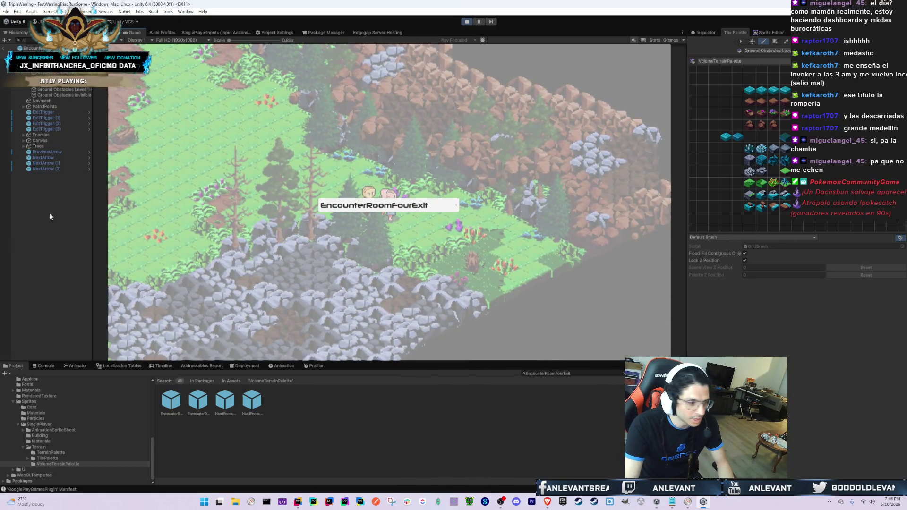
- Load EncounterRoomOneExit from the room list, then reload the forest EncounterRoomFourExit room
{"action": "left_click", "coordinate": [415, 205]}
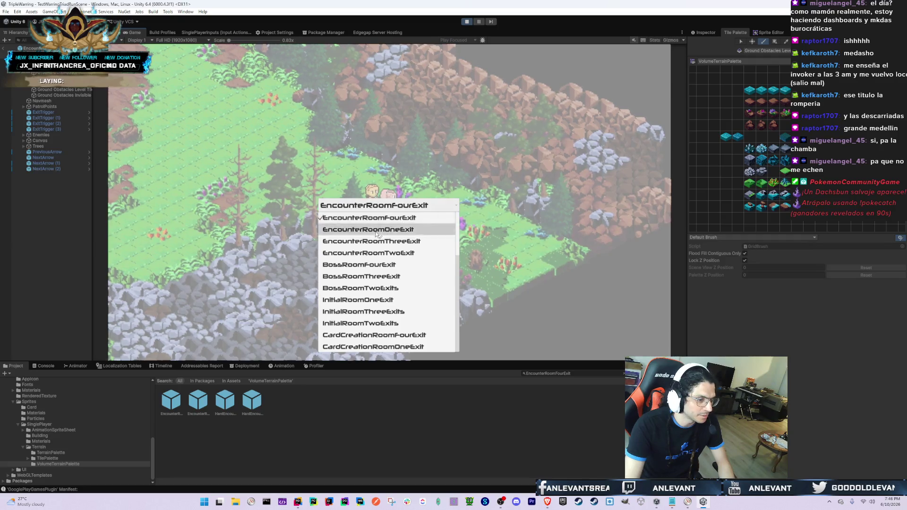
{"action": "left_click", "coordinate": [366, 224]}
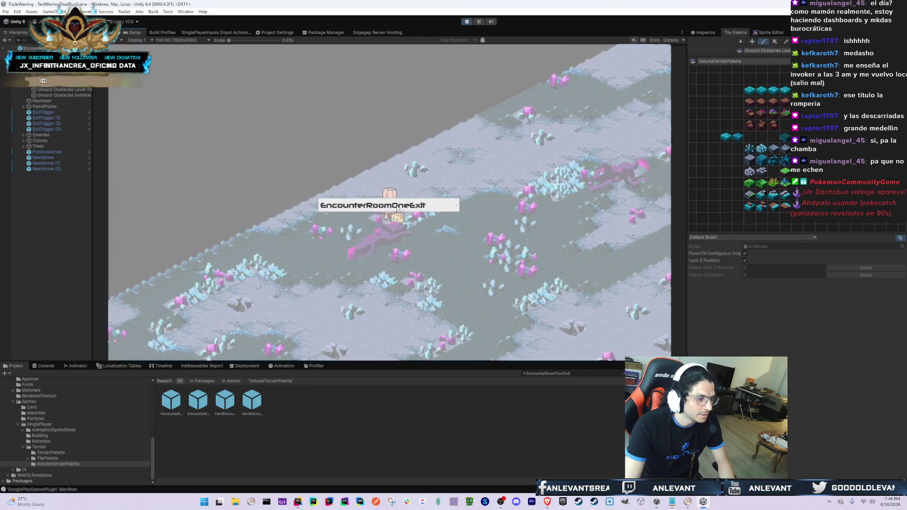
{"action": "left_click", "coordinate": [370, 207]}
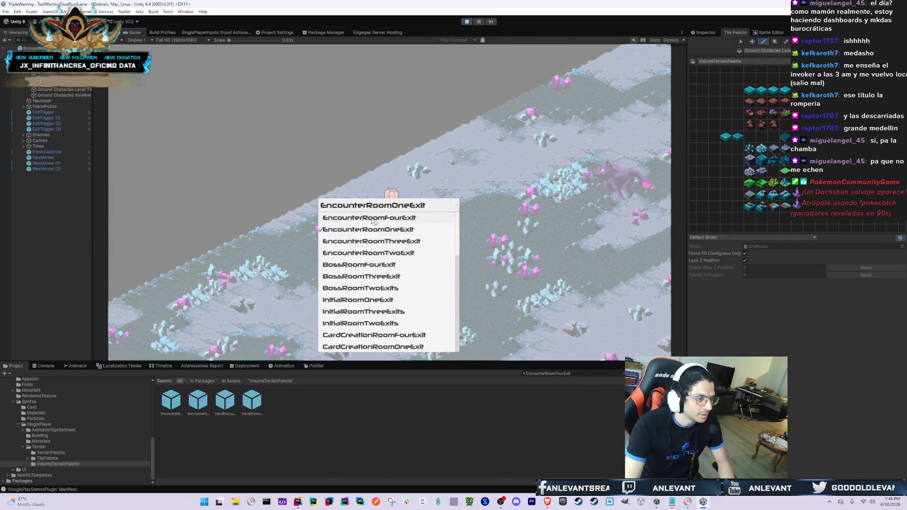
{"action": "left_click", "coordinate": [371, 218]}
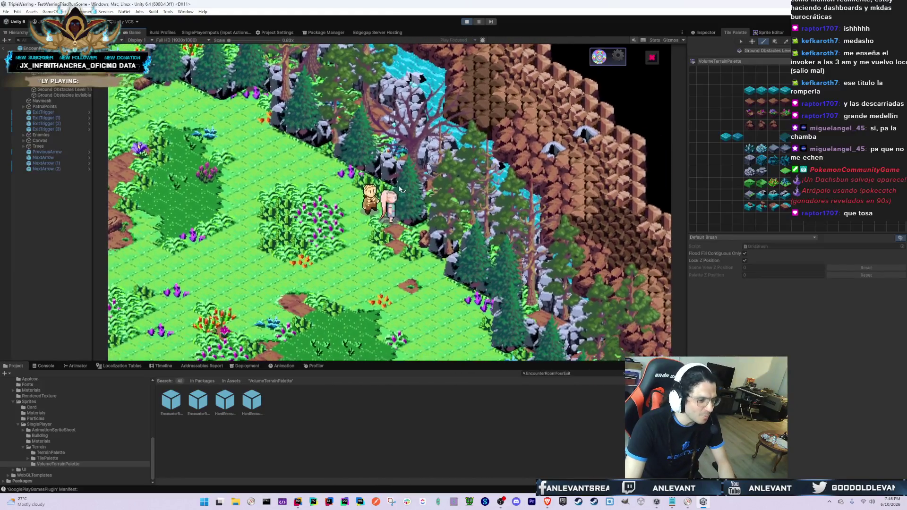
- Switch to the prefab's Scene view and pan toward the waterfall cliffs
{"action": "left_click", "coordinate": [108, 32]}
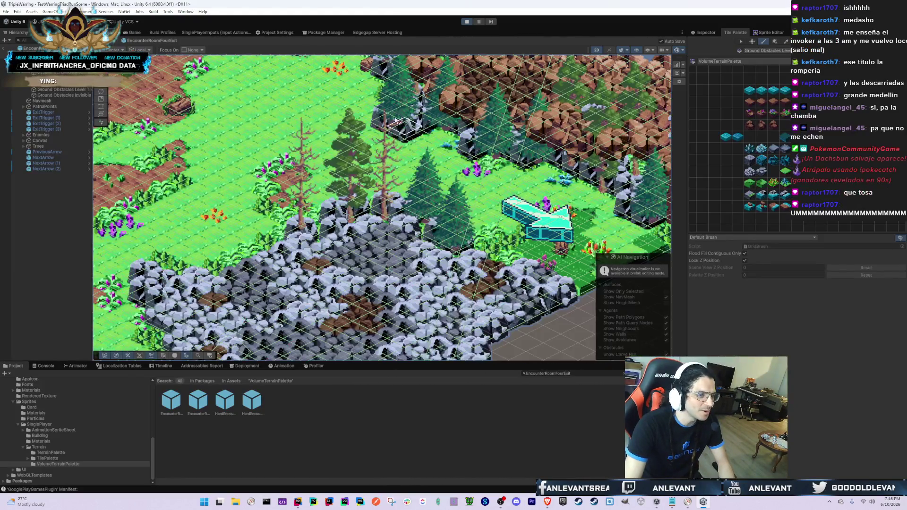
{"action": "left_click_drag", "start_coordinate": [353, 159], "coordinate": [412, 241]}
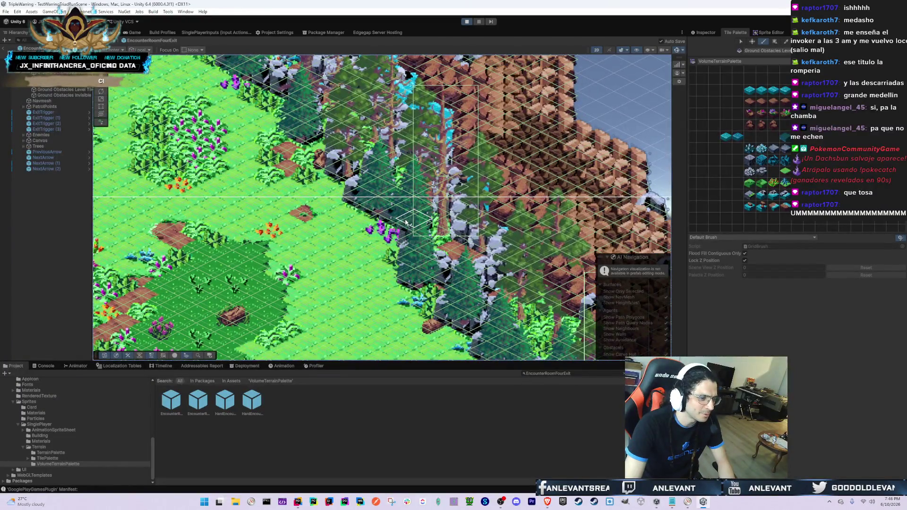
{"action": "left_click_drag", "start_coordinate": [332, 143], "coordinate": [339, 171]}
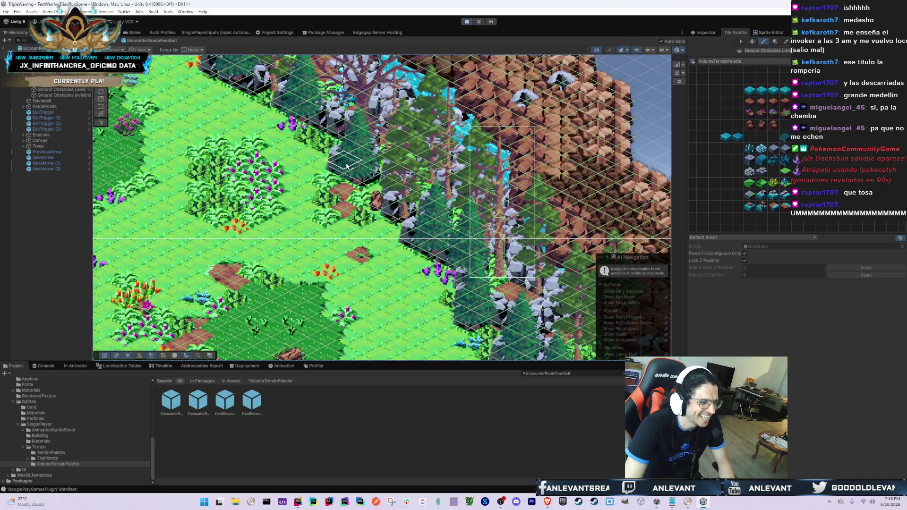
{"action": "left_click_drag", "start_coordinate": [339, 160], "coordinate": [368, 182]}
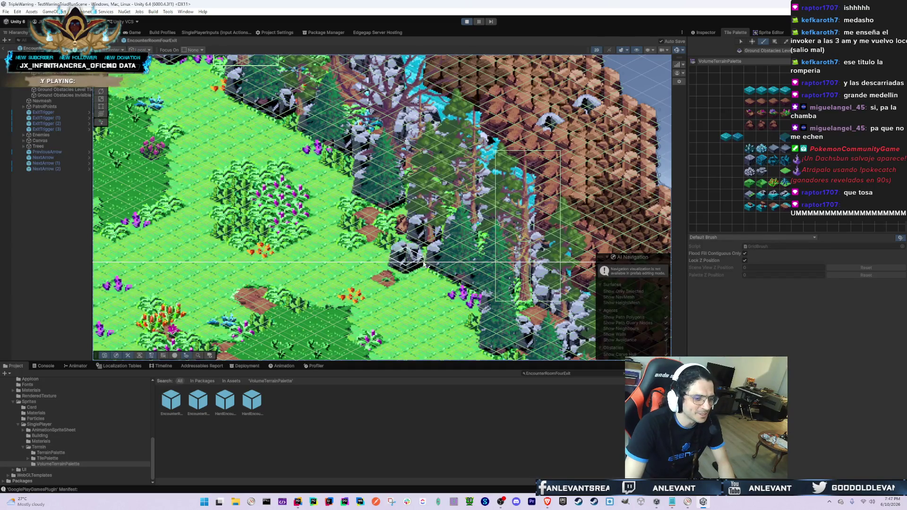
{"action": "left_click_drag", "start_coordinate": [471, 320], "coordinate": [371, 195]}
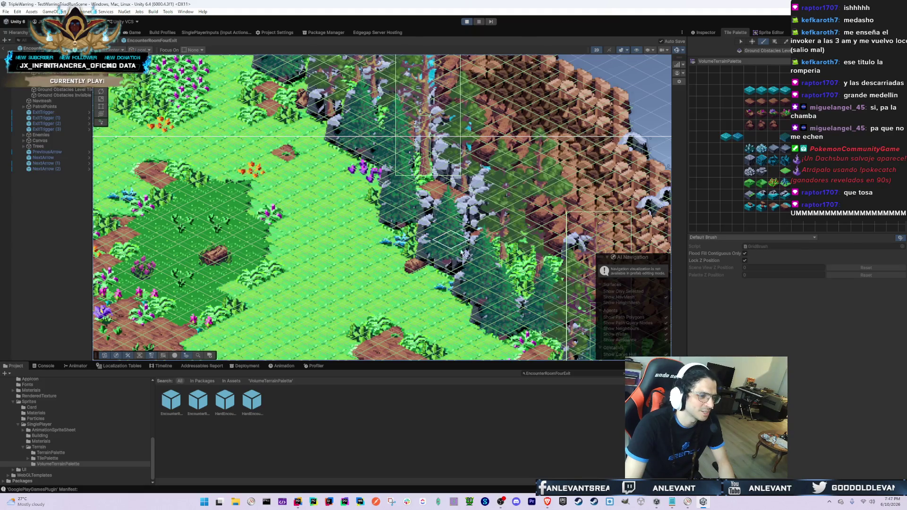
- Pan along the forest edge with the arrow keys and paint a red-flowered plant tile
{"action": "key", "text": "Up"}
{"action": "key", "text": "Up"}
{"action": "key", "text": "Up"}
{"action": "key", "text": "Left"}
{"action": "key", "text": "Left"}
{"action": "key", "text": "Left"}
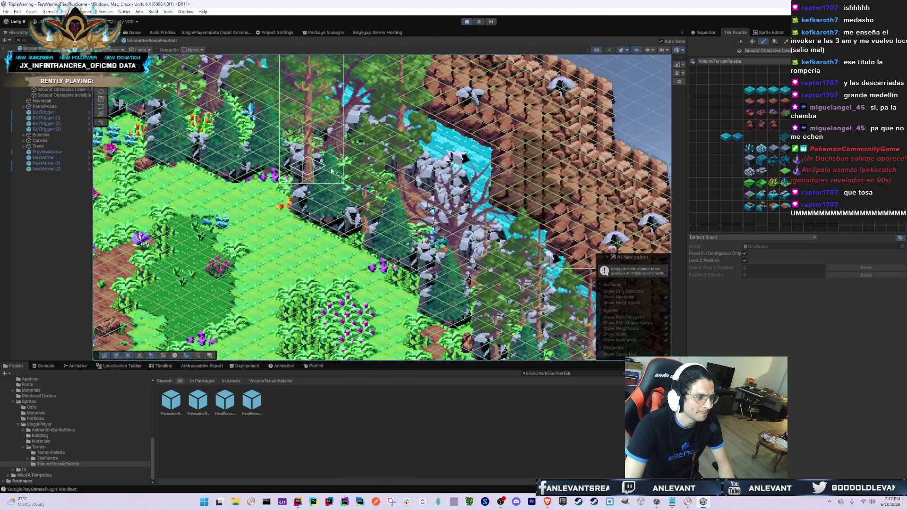
{"action": "key", "text": "Up"}
{"action": "key", "text": "Left"}
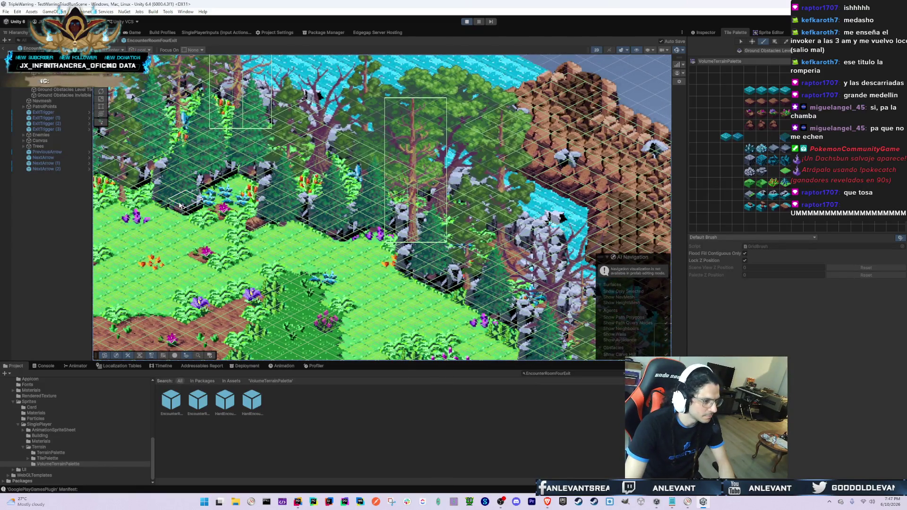
{"action": "key", "text": "Left"}
{"action": "key", "text": "Left"}
{"action": "key", "text": "Left"}
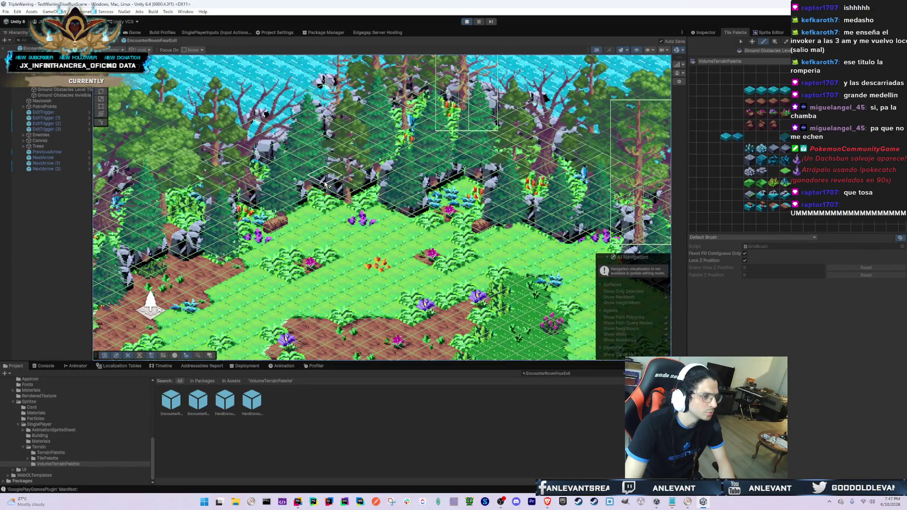
{"action": "key", "text": "Left"}
{"action": "key", "text": "Left"}
{"action": "key", "text": "Down"}
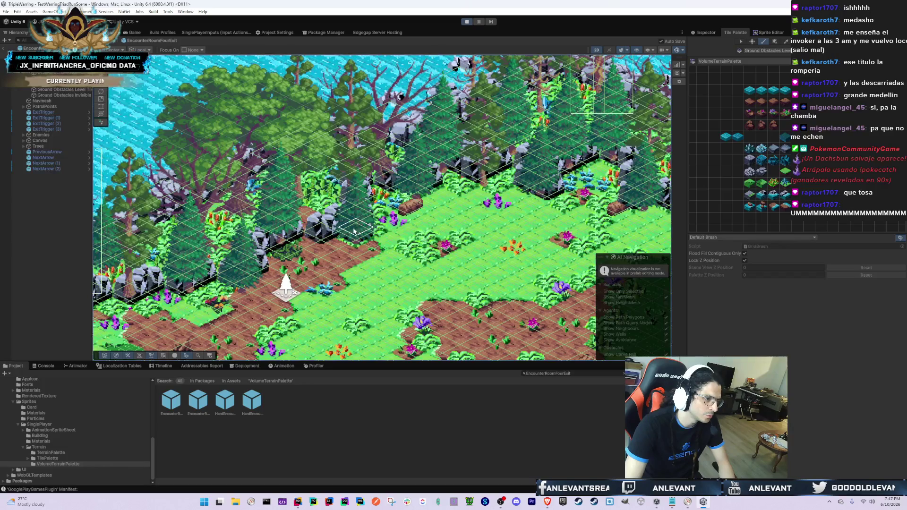
{"action": "key", "text": "Left"}
{"action": "key", "text": "Down"}
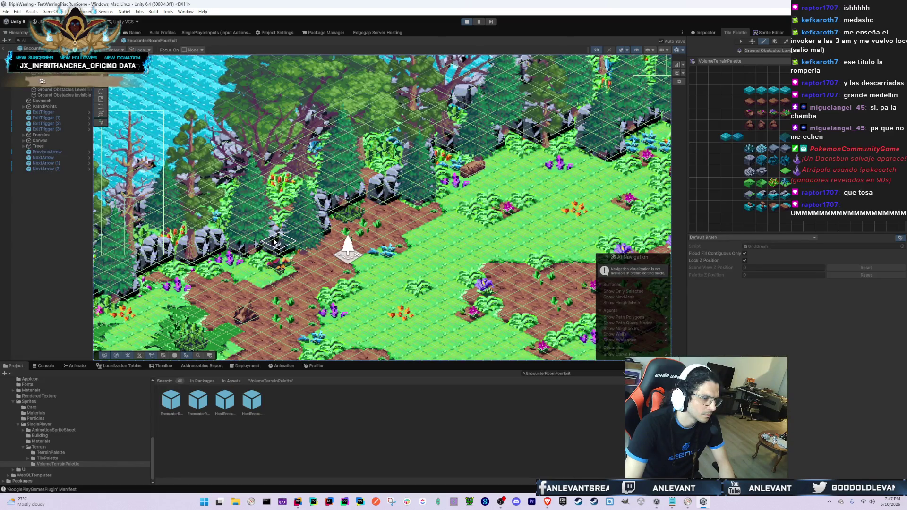
{"action": "key", "text": "Left"}
{"action": "key", "text": "Down"}
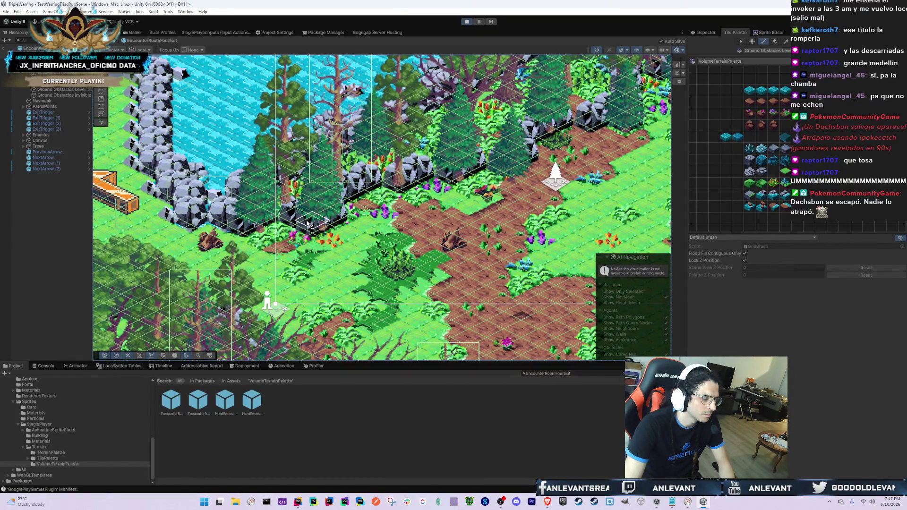
{"action": "left_click", "coordinate": [312, 198]}
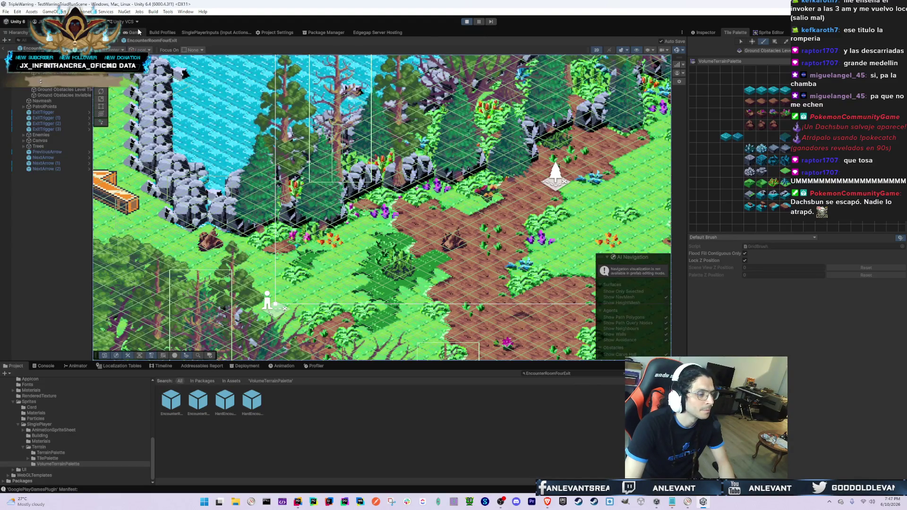
- Walk the party north, then select the party member object and view it in the Scene
{"action": "key", "text": "w"}
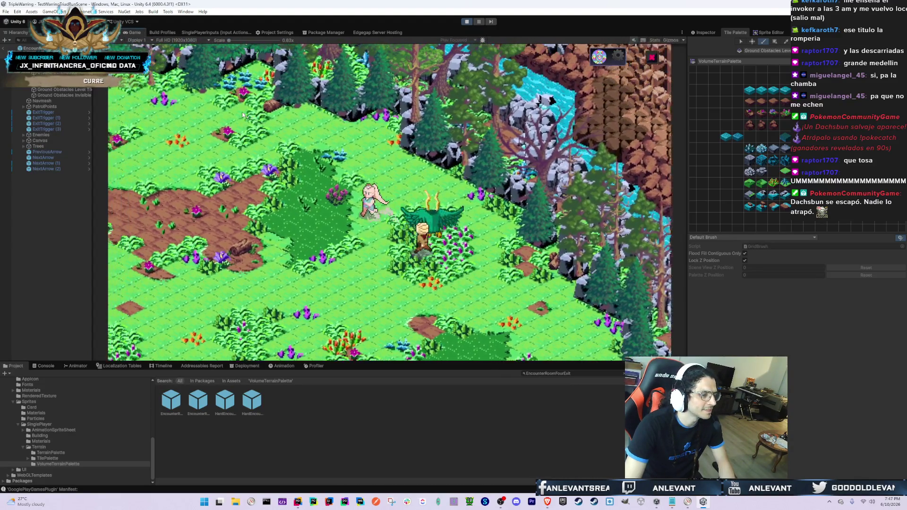
{"action": "key", "text": "w"}
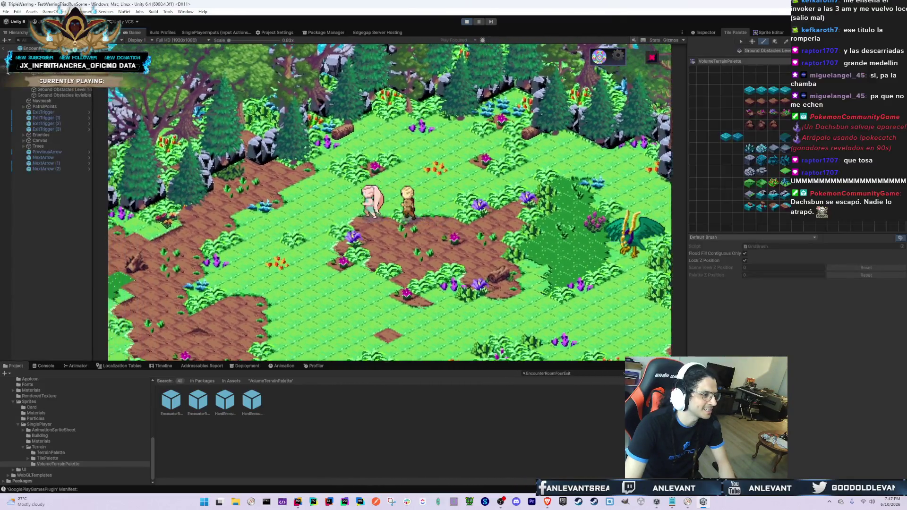
{"action": "left_click", "coordinate": [66, 120]}
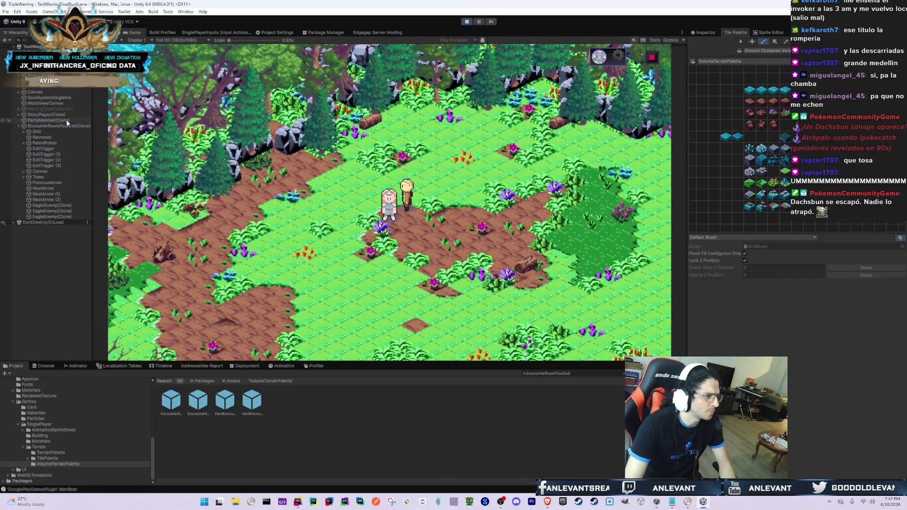
{"action": "left_click", "coordinate": [107, 32]}
- Dismiss the Shortcut Conflict dialog, return to the Game view, and walk the party left
{"action": "key", "text": "s"}
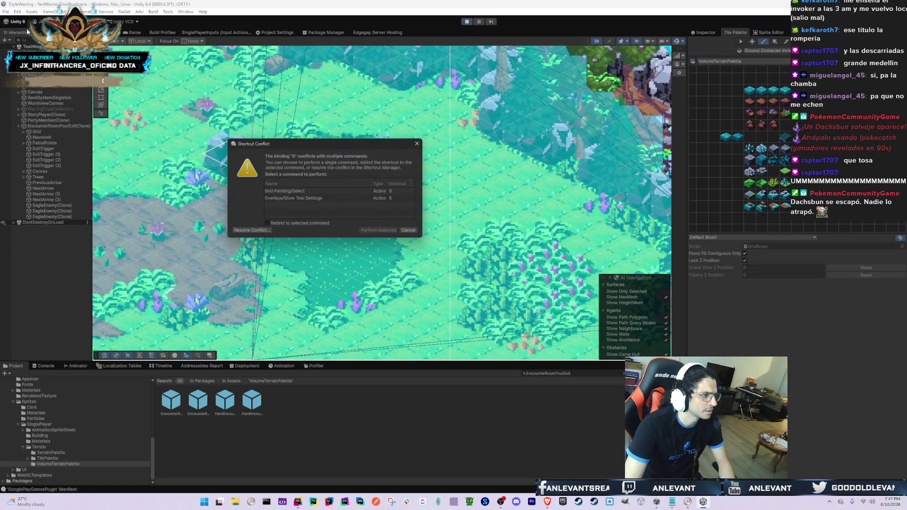
{"action": "left_click", "coordinate": [408, 230]}
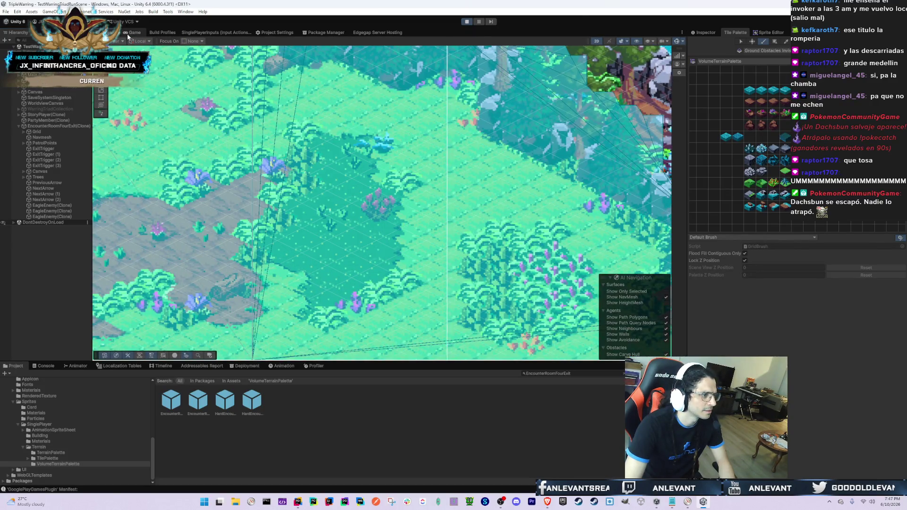
{"action": "key", "text": "ctrl+2"}
{"action": "key", "text": "a"}
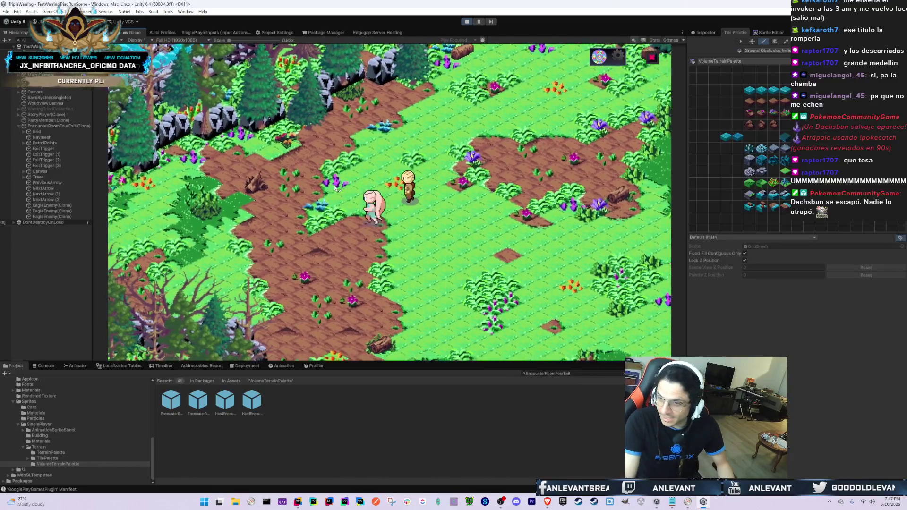
{"action": "key", "text": "a"}
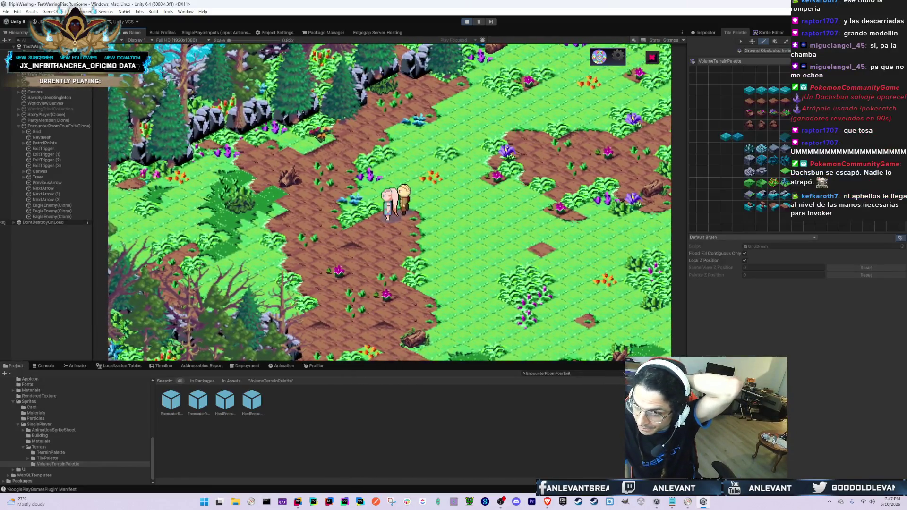
{"action": "key", "text": "a"}
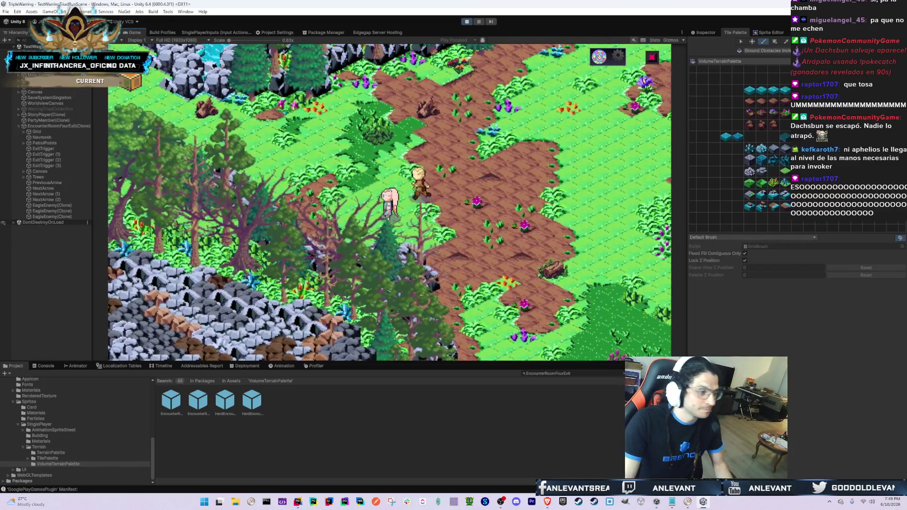
- Walk the party down-right toward the cliffs, then load EncounterRoomOneExit from the room list
{"action": "left_click", "coordinate": [552, 224]}
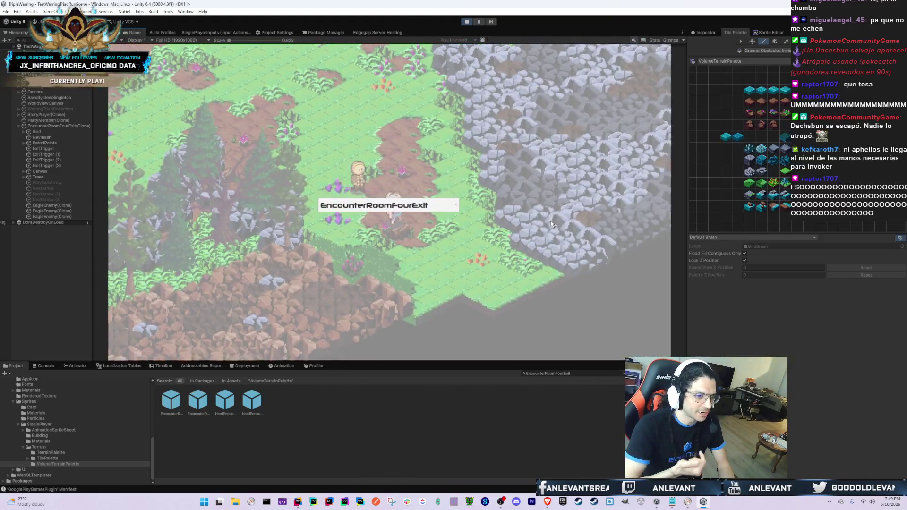
{"action": "left_click", "coordinate": [401, 210]}
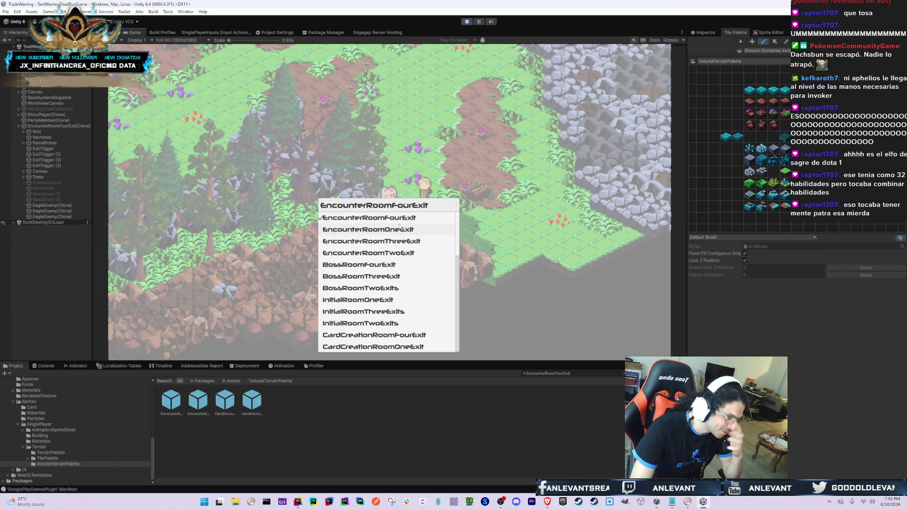
{"action": "left_click", "coordinate": [405, 229]}
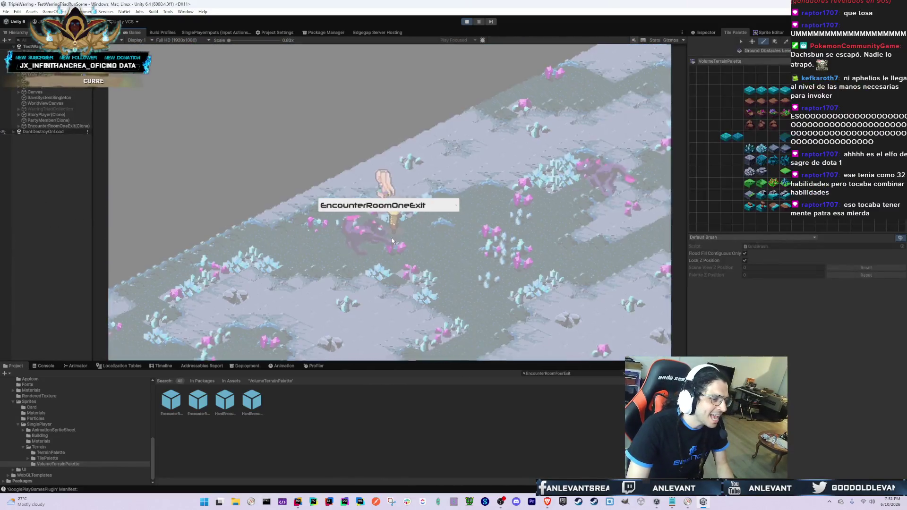
- Reopen the room list and reload the EncounterRoomFourExit forest room
{"action": "left_click", "coordinate": [388, 205]}
{"action": "left_click", "coordinate": [381, 218]}
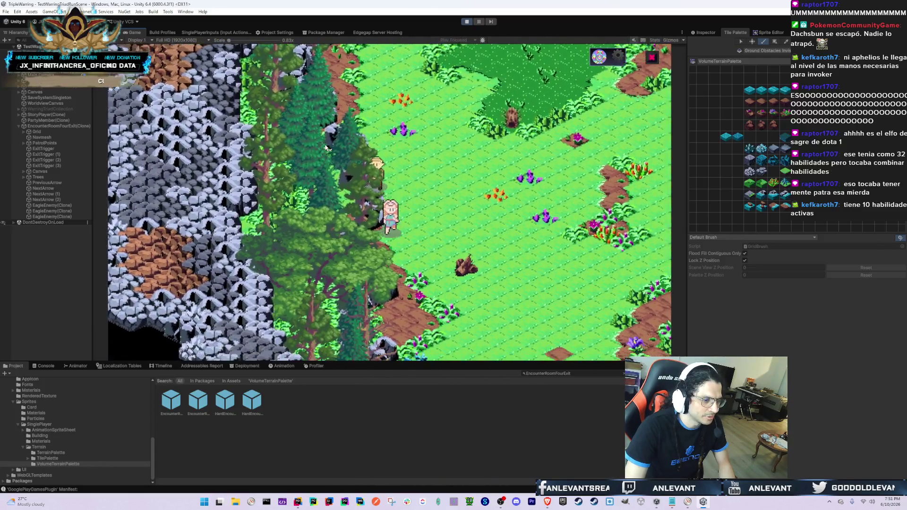
- Open EncounterRoomFourExit past the warning, expand to the Ground Obstacles tilemaps, and show the Inspector
{"action": "left_click", "coordinate": [174, 402]}
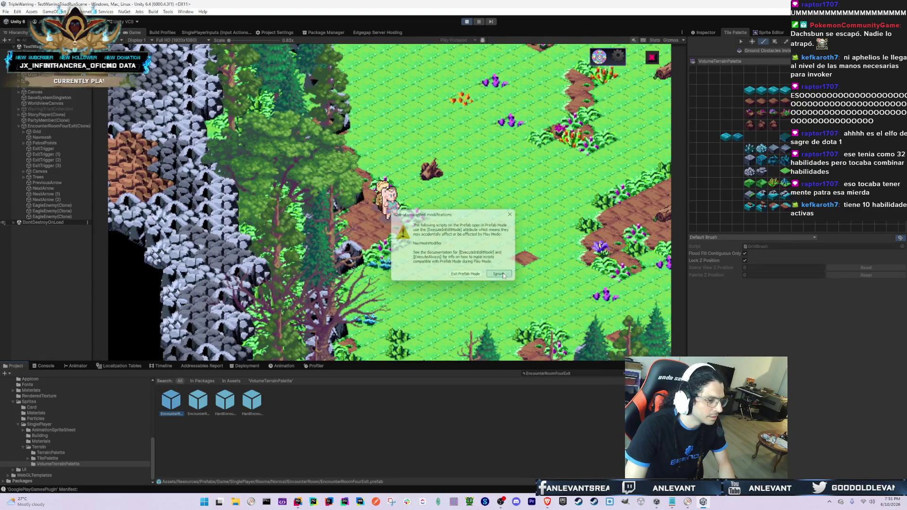
{"action": "left_click", "coordinate": [499, 274]}
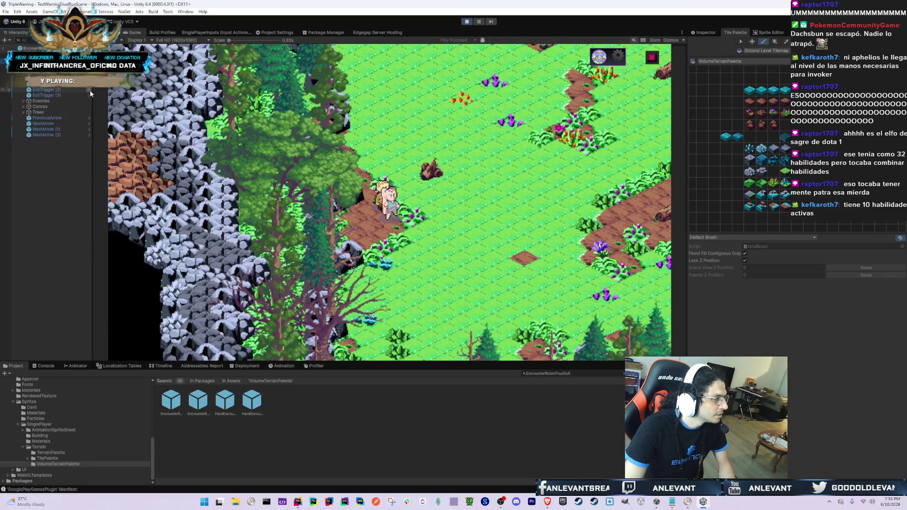
{"action": "key", "text": "Down"}
{"action": "key", "text": "Down"}
{"action": "key", "text": "Down"}
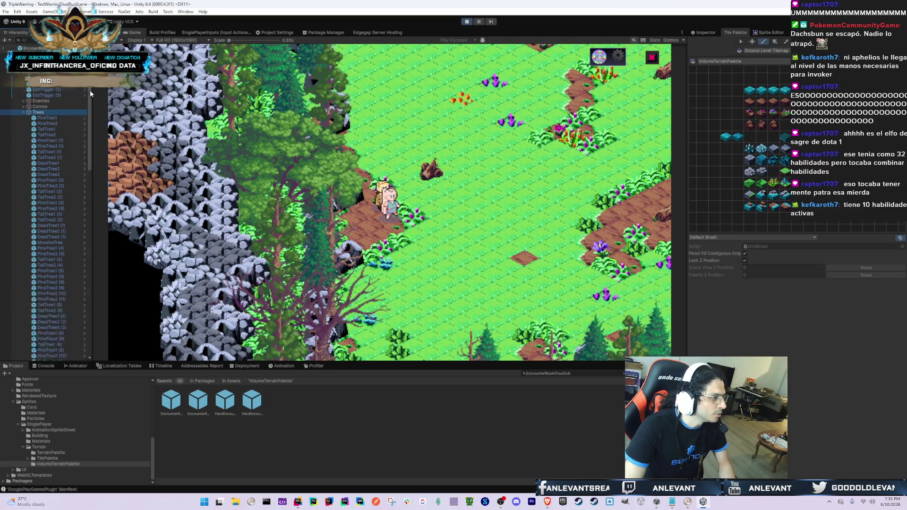
{"action": "key", "text": "Up"}
{"action": "key", "text": "Up"}
{"action": "key", "text": "Right"}
{"action": "key", "text": "Left"}
{"action": "key", "text": "Down"}
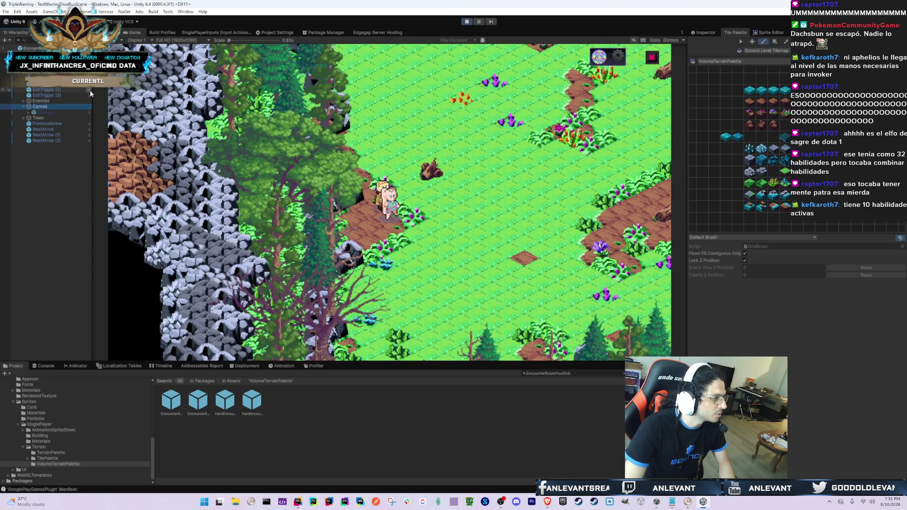
{"action": "key", "text": "Up"}
{"action": "key", "text": "Up"}
{"action": "key", "text": "Up"}
{"action": "key", "text": "Right"}
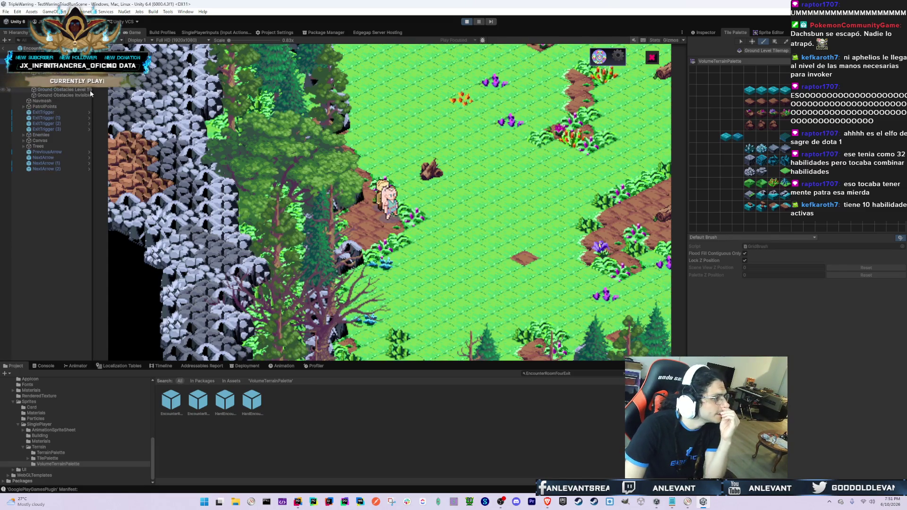
{"action": "key", "text": "Down"}
{"action": "key", "text": "Down"}
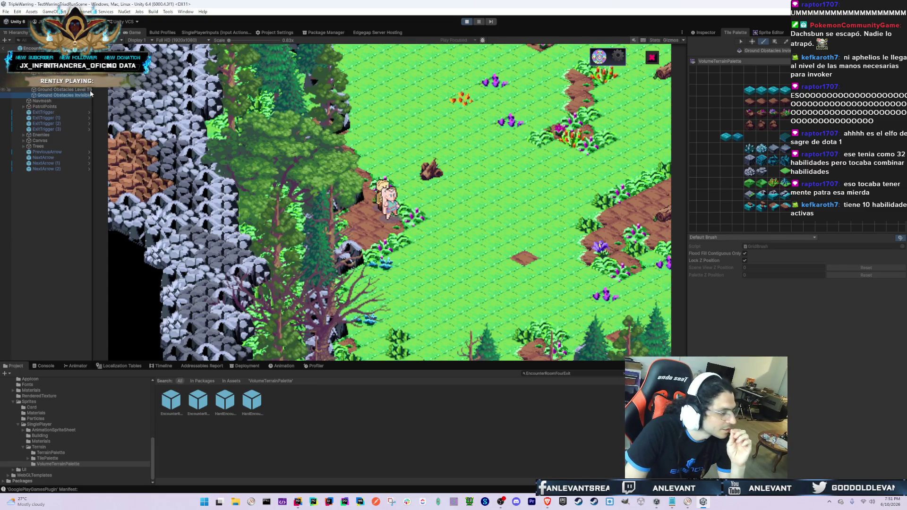
{"action": "left_click", "coordinate": [702, 33]}
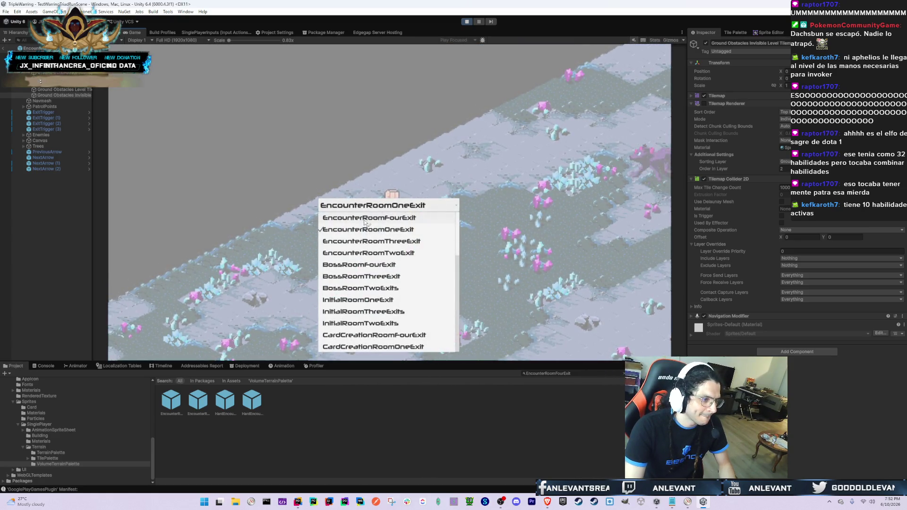
- Reload EncounterRoomFourExit and inspect the Ground Obstacles and invisible obstacles tilemaps with their collider
{"action": "left_click", "coordinate": [364, 220]}
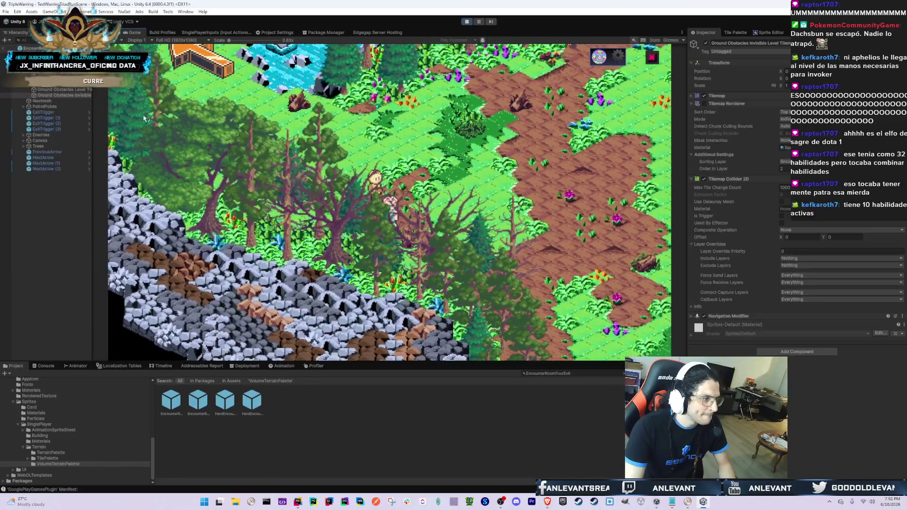
{"action": "left_click", "coordinate": [75, 91]}
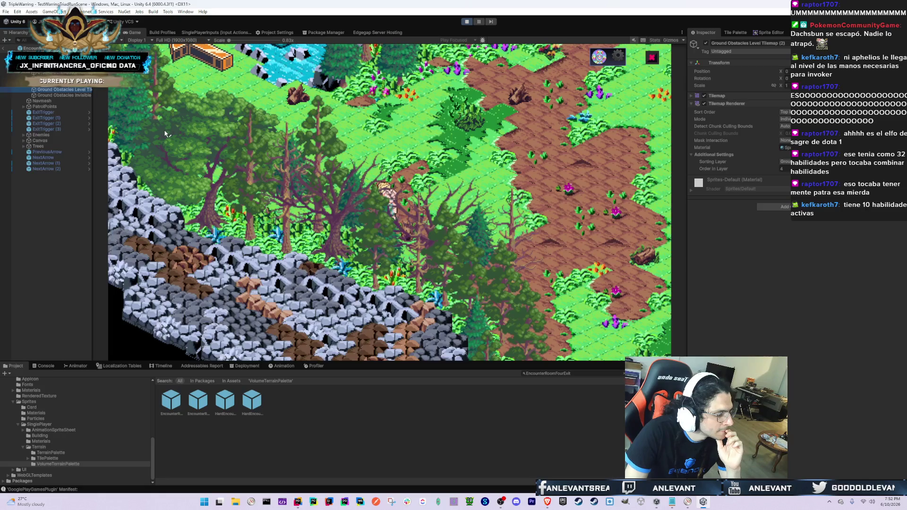
{"action": "left_click", "coordinate": [75, 95]}
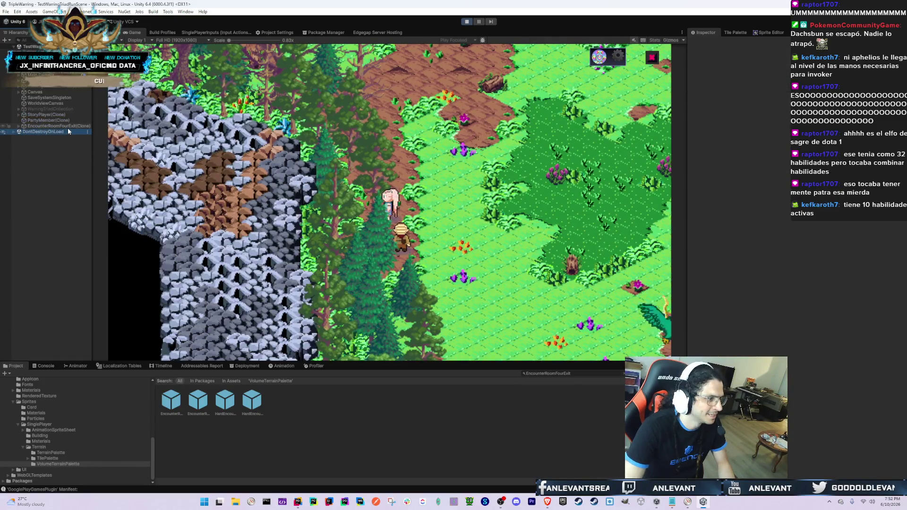
- Review the running room clone's controller settings, select its name, and switch to Notepad
{"action": "left_click", "coordinate": [67, 127]}
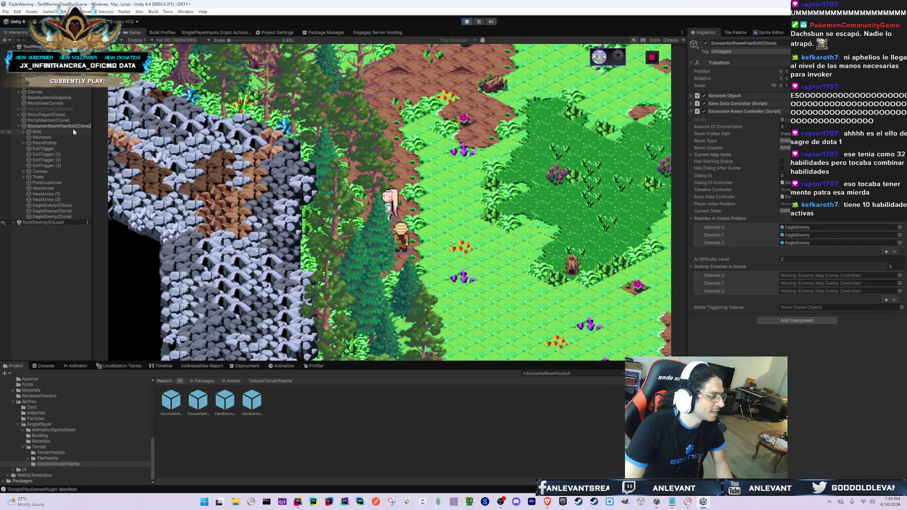
{"action": "double_click", "coordinate": [73, 129]}
{"action": "key", "text": "alt+Tab"}
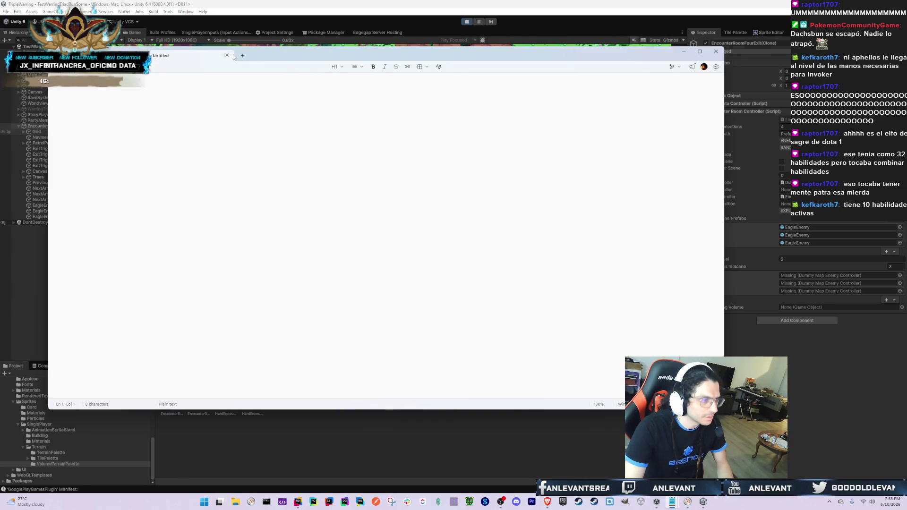
- Discard the scratch note without saving and bring the Unity editor back to the front
{"action": "left_click", "coordinate": [715, 53]}
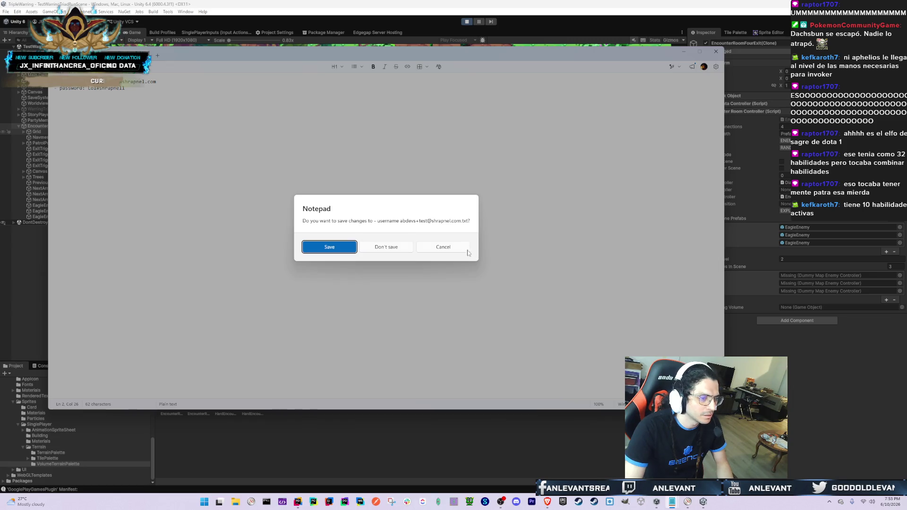
{"action": "left_click", "coordinate": [386, 247]}
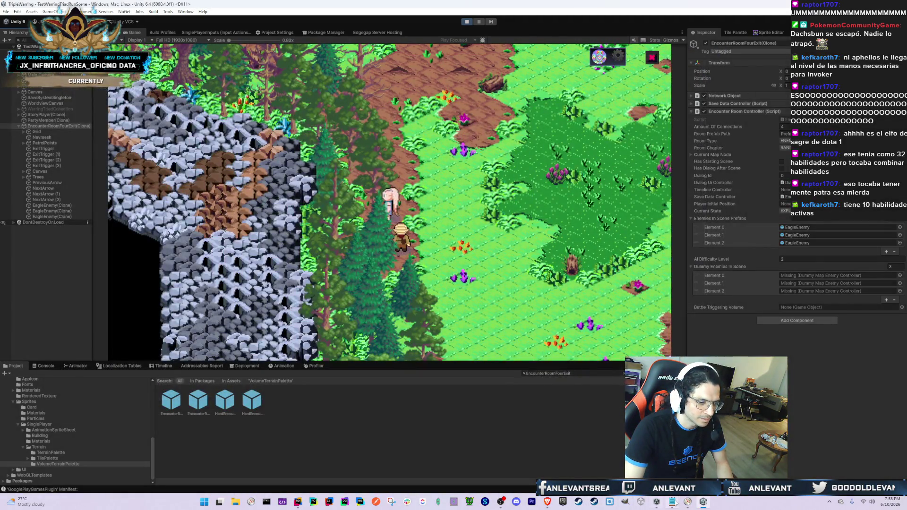
{"action": "left_click", "coordinate": [672, 504]}
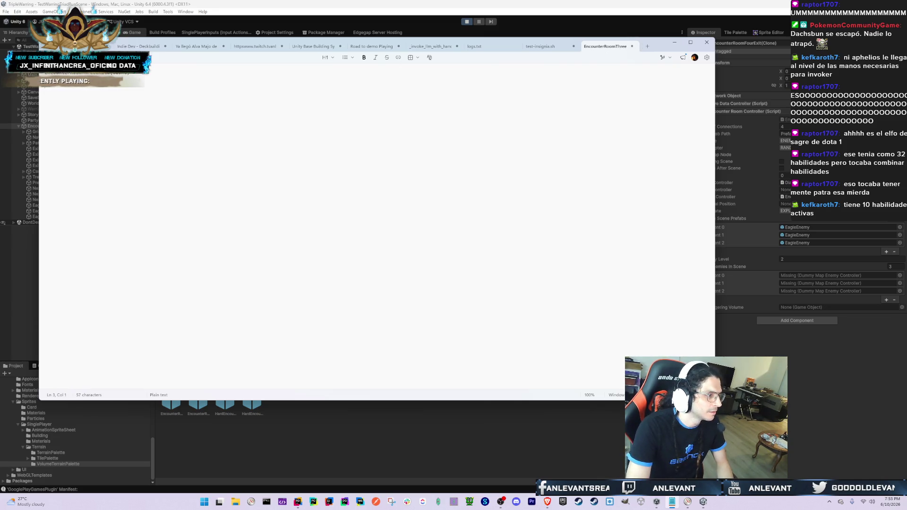
{"action": "left_click", "coordinate": [292, 12]}
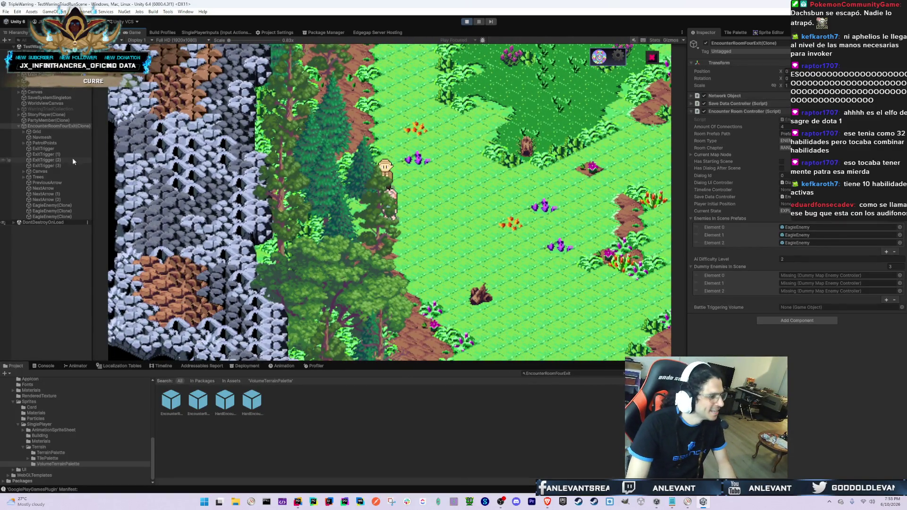
- Select EncounterRoomFourExit(Clone) in the Hierarchy to view its Inspector settings
{"action": "left_click", "coordinate": [63, 123]}
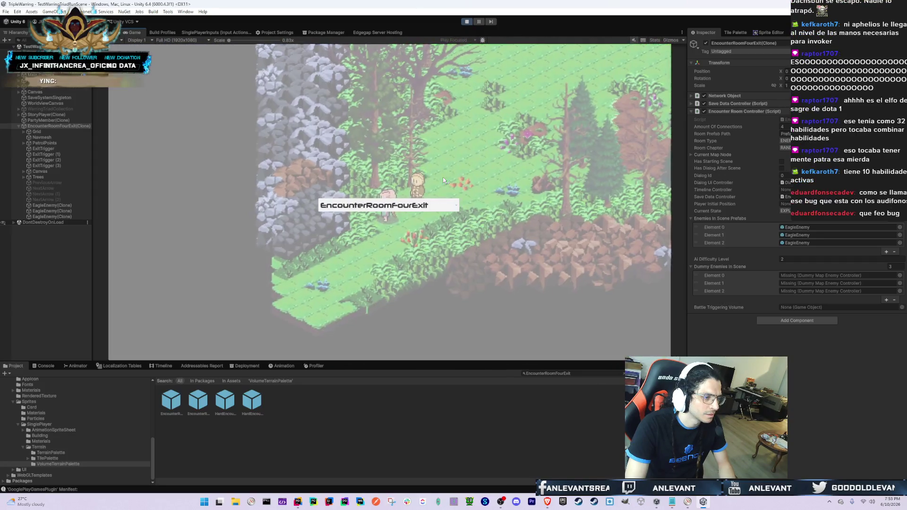
- Load EncounterRoomOneExit, then reload the EncounterRoomFourExit forest room from the room dropdown
{"action": "left_click", "coordinate": [451, 205]}
{"action": "left_click", "coordinate": [378, 230]}
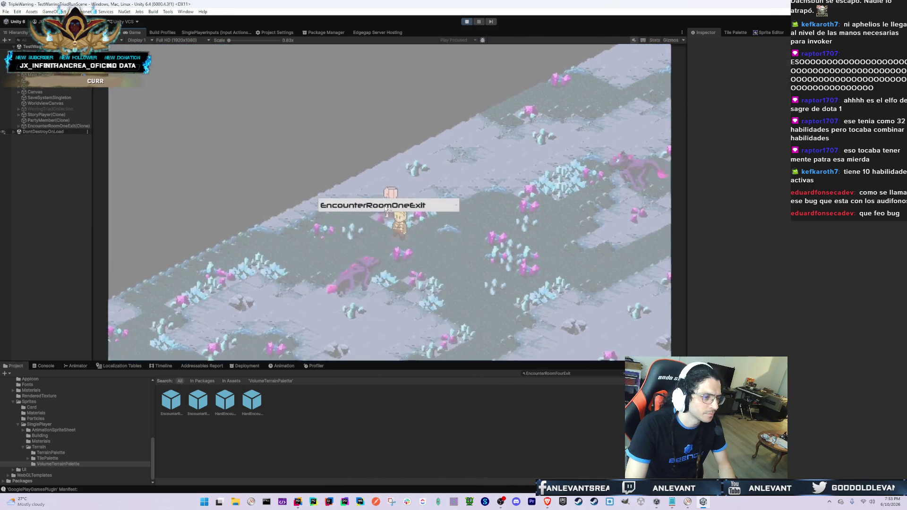
{"action": "left_click", "coordinate": [378, 208]}
{"action": "left_click", "coordinate": [378, 220]}
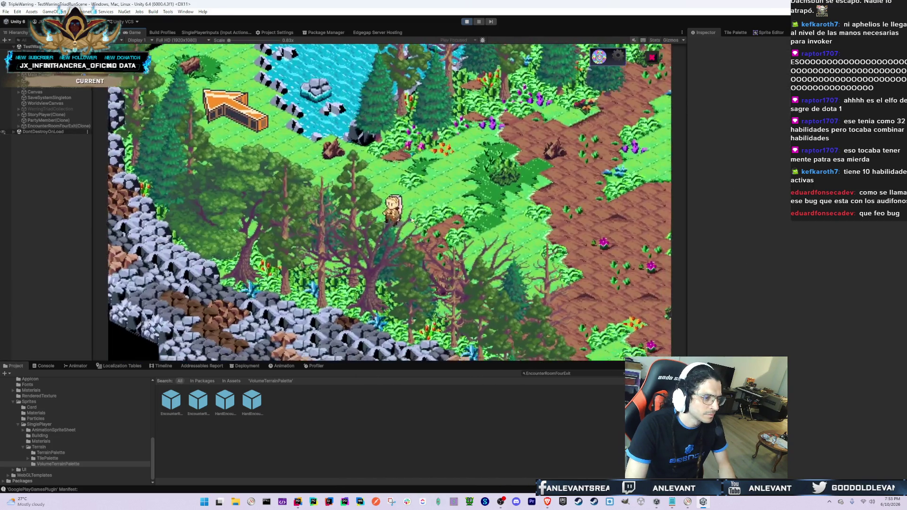
- Expand the forest room in the Hierarchy and delete its Enemies object
{"action": "left_click", "coordinate": [36, 132]}
{"action": "key", "text": "Down"}
{"action": "key", "text": "Down"}
{"action": "key", "text": "Down"}
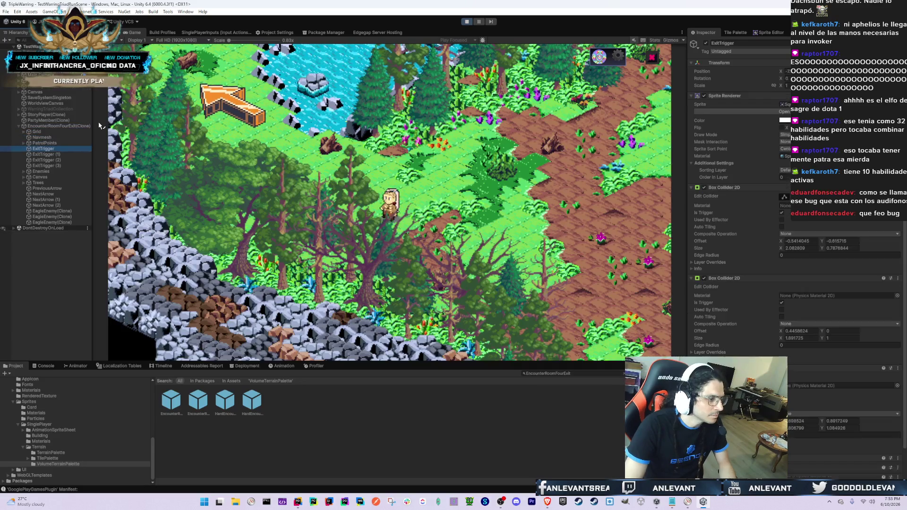
{"action": "key", "text": "Up"}
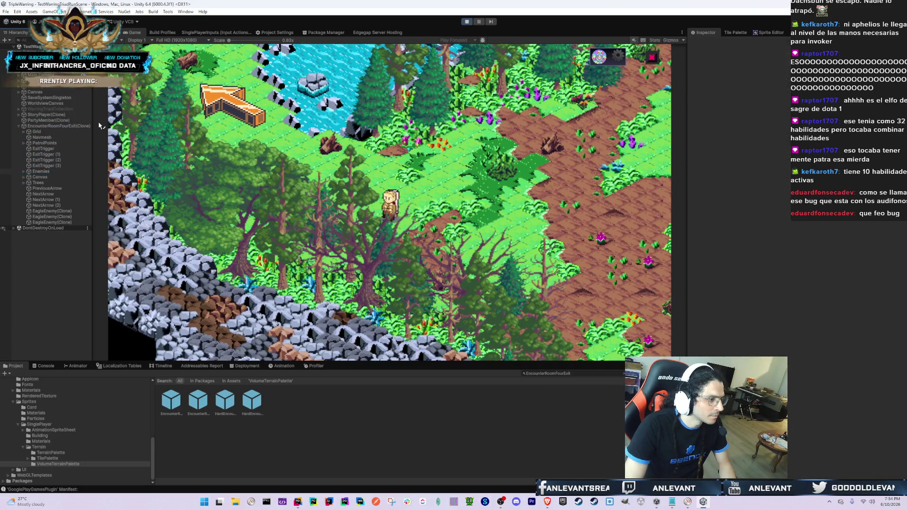
{"action": "key", "text": "Delete"}
- Walk the player through the forest with D, W and A, then open the EncounterRoomFourExit prefab
{"action": "key", "text": "d"}
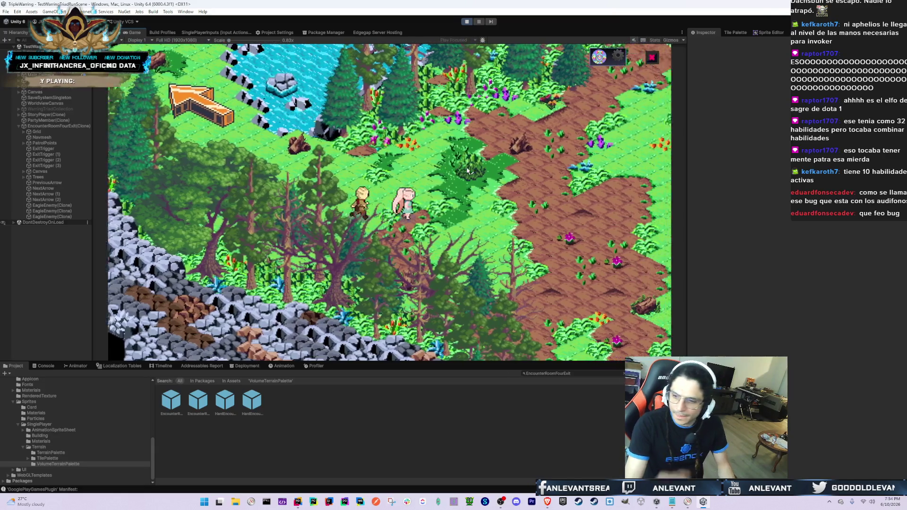
{"action": "key", "text": "w"}
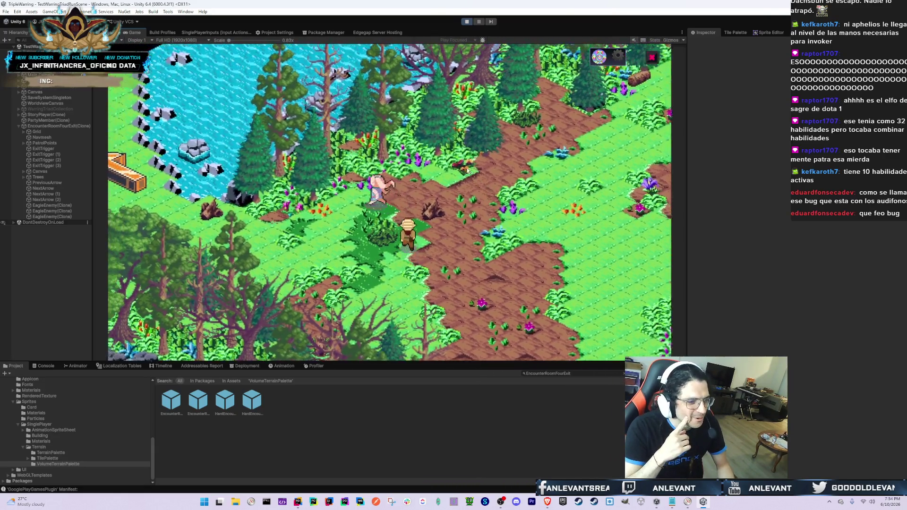
{"action": "key", "text": "d"}
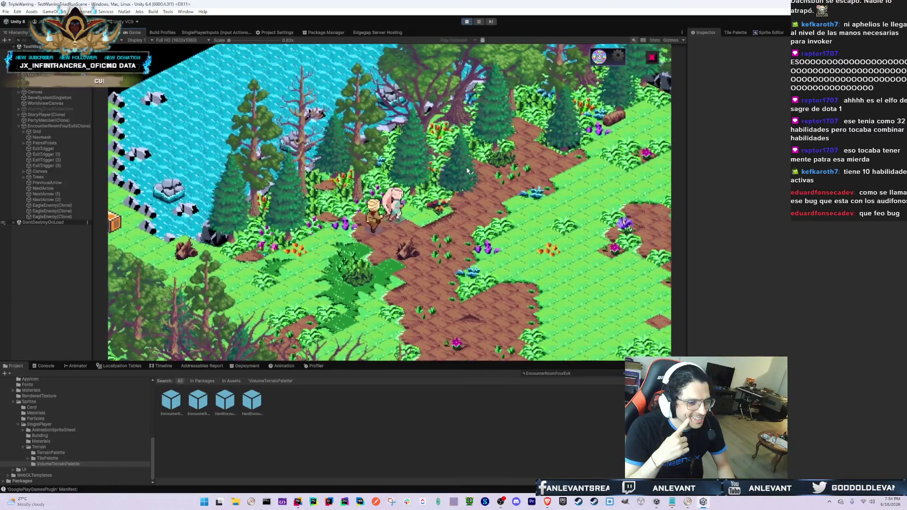
{"action": "key", "text": "d"}
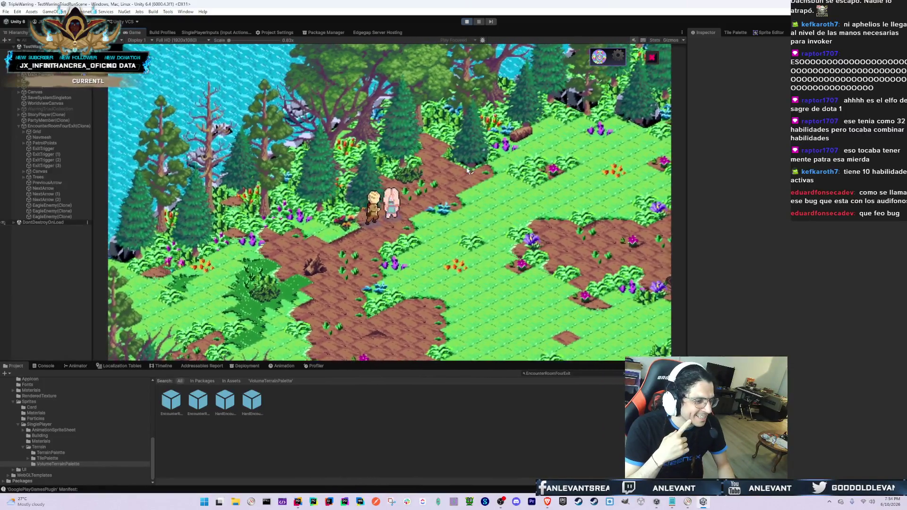
{"action": "key", "text": "d"}
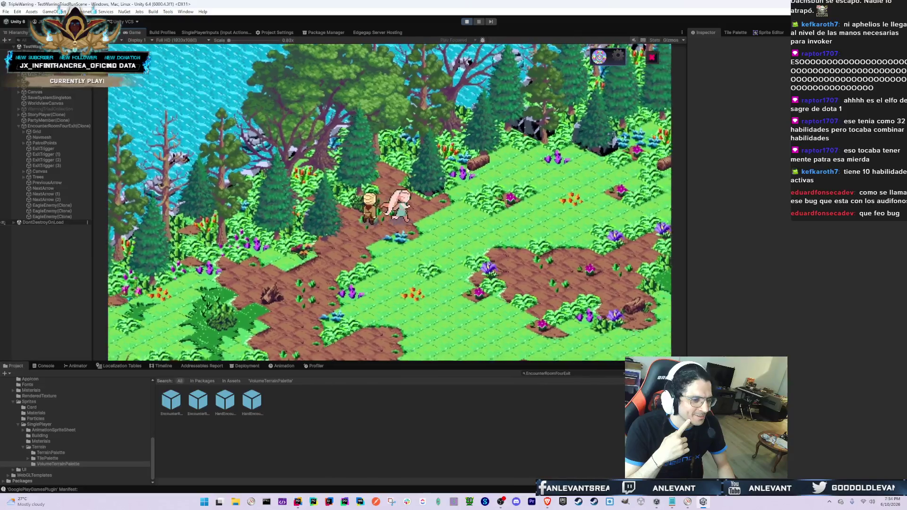
{"action": "key", "text": "d"}
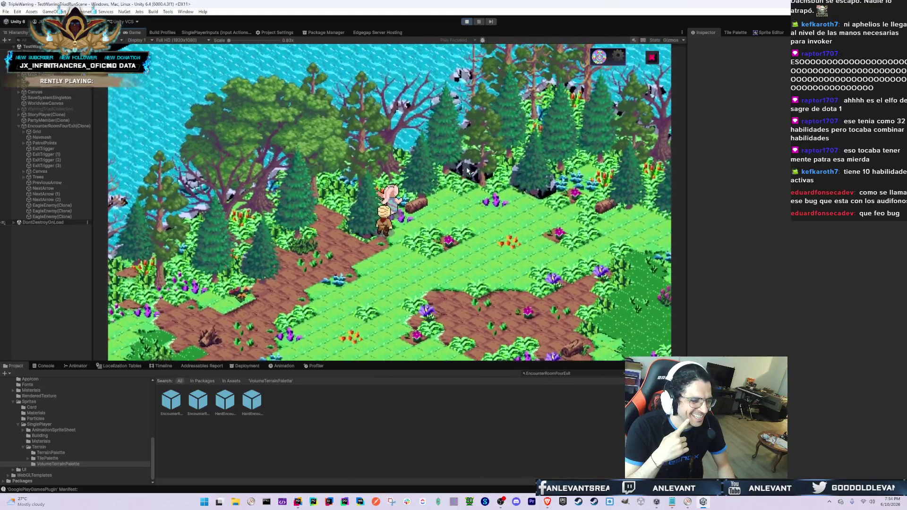
{"action": "key", "text": "d"}
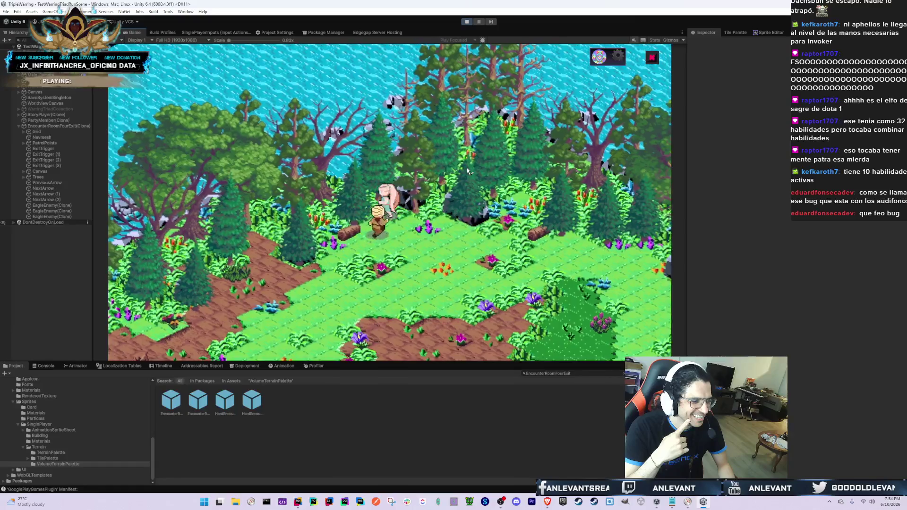
{"action": "key", "text": "d"}
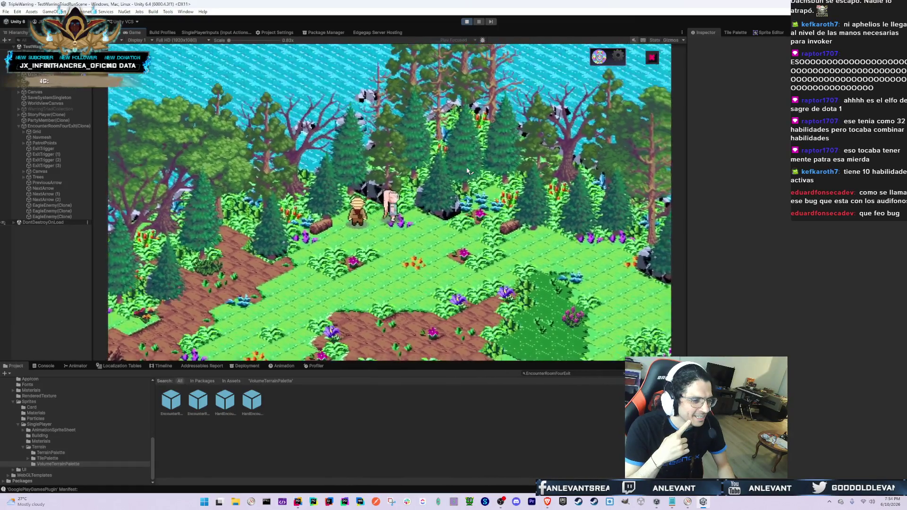
{"action": "key", "text": "a"}
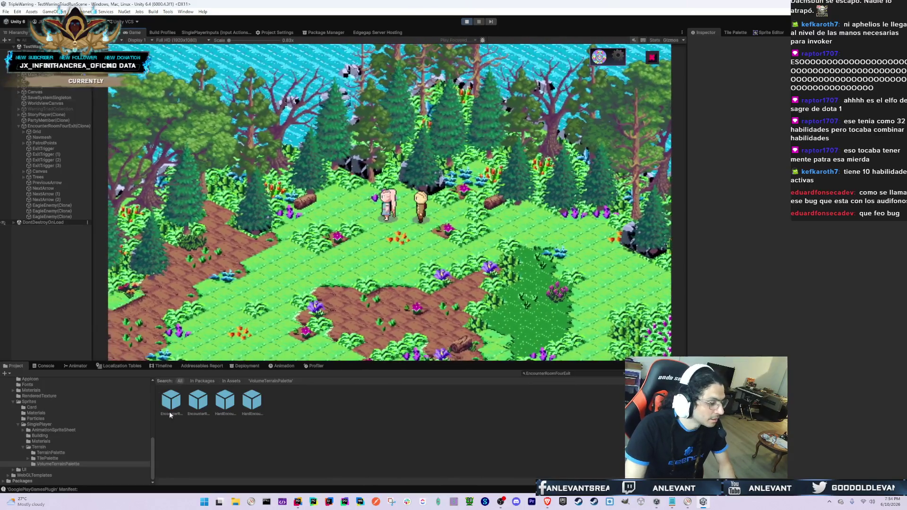
{"action": "double_click", "coordinate": [167, 411]}
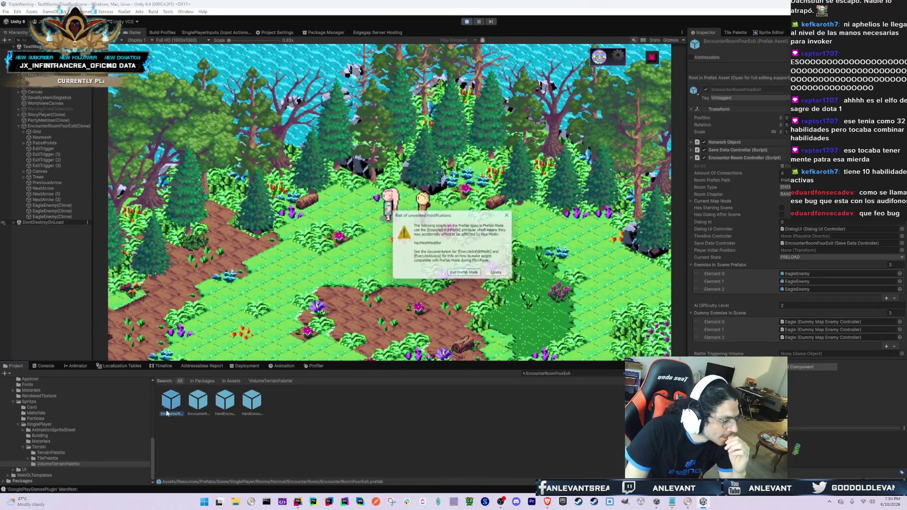
- Dismiss the prefab-mode warning, switch to the Scene view and select Ground Obstacles Invisible
{"action": "left_click", "coordinate": [500, 274]}
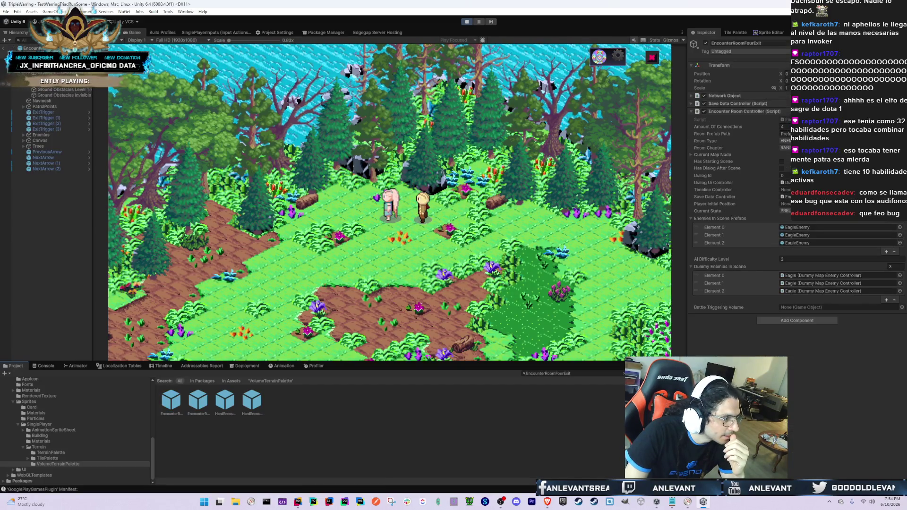
{"action": "left_click", "coordinate": [109, 31]}
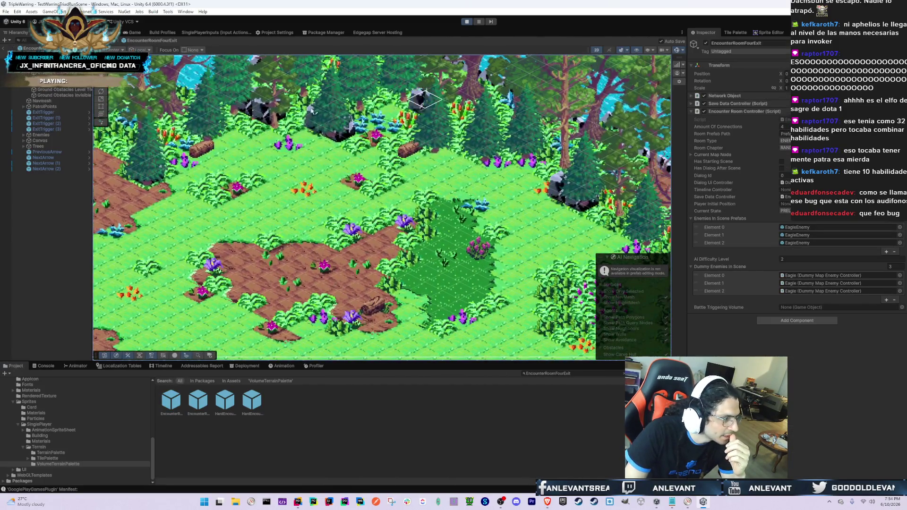
{"action": "left_click", "coordinate": [66, 91]}
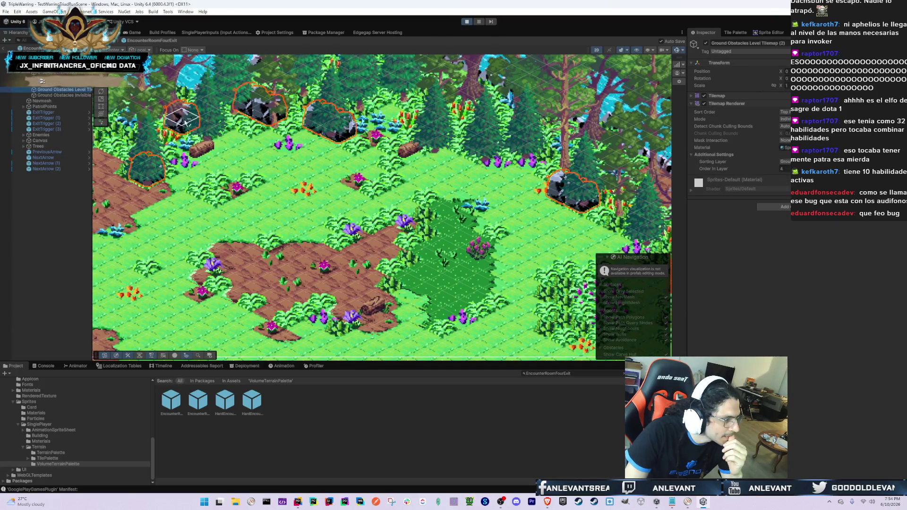
{"action": "key", "text": "f"}
{"action": "key", "text": "Down"}
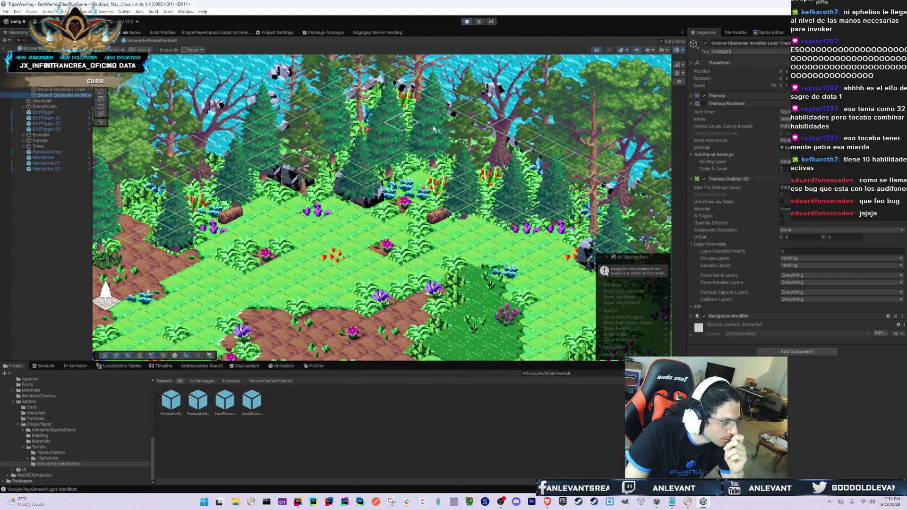
- Enable its Tilemap Renderer, frame the tiles, then deactivate the Ground Obstacles Invisible GameObject
{"action": "left_click", "coordinate": [703, 103]}
{"action": "key", "text": "f"}
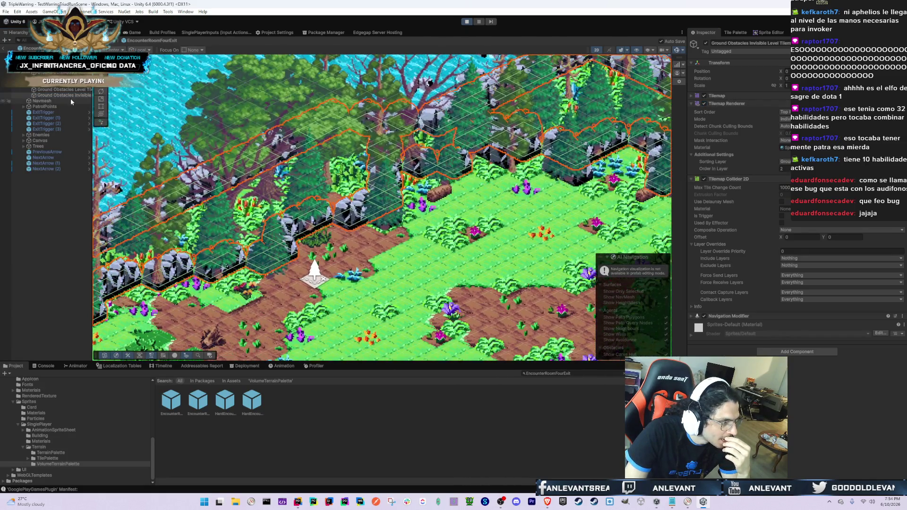
{"action": "left_click", "coordinate": [705, 43]}
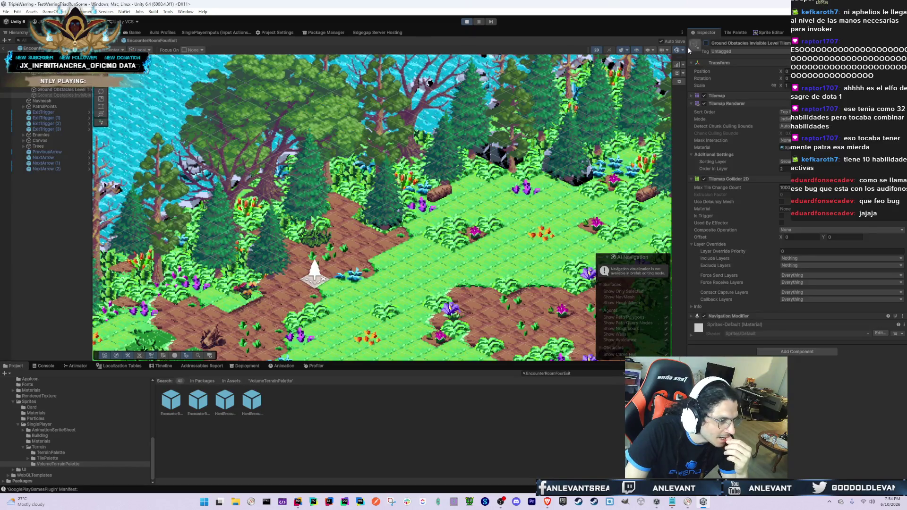
{"action": "left_click", "coordinate": [52, 89]}
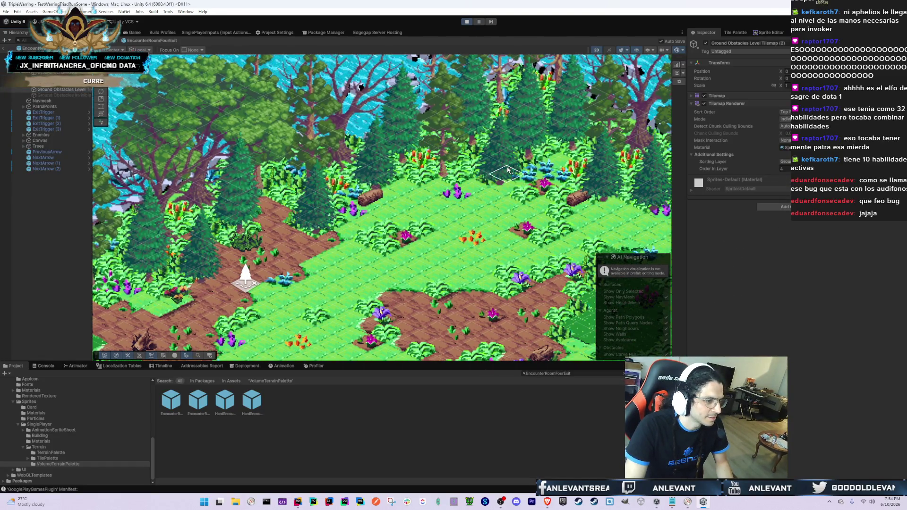
- Pan to the rock pile by the river and erase two rock obstacle tiles
{"action": "scroll", "coordinate": [508, 170], "scroll_direction": "down", "scroll_amount": 5}
{"action": "scroll", "coordinate": [465, 160], "scroll_direction": "up", "scroll_amount": 5}
{"action": "scroll", "coordinate": [465, 160], "scroll_direction": "down", "scroll_amount": 3}
{"action": "scroll", "coordinate": [460, 207], "scroll_direction": "up", "scroll_amount": 3}
{"action": "left_click_drag", "start_coordinate": [550, 271], "coordinate": [414, 193]}
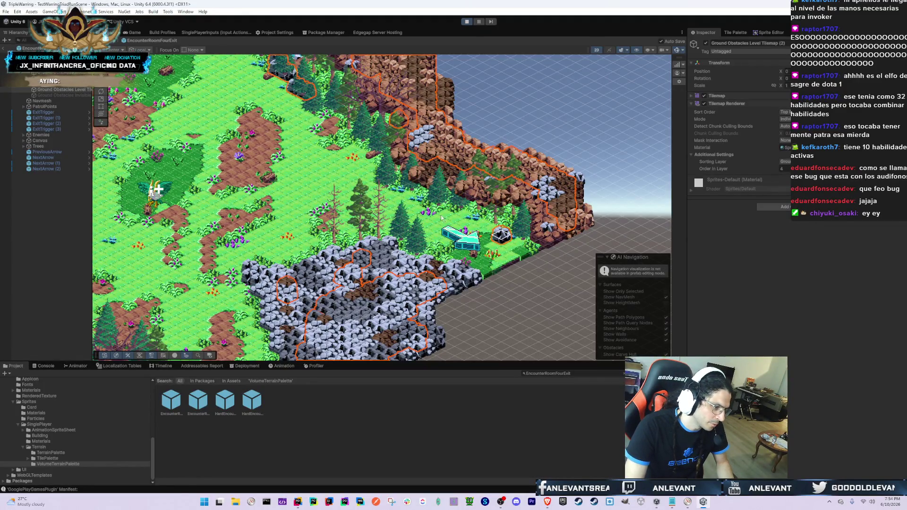
{"action": "scroll", "coordinate": [438, 224], "scroll_direction": "down", "scroll_amount": 3}
{"action": "scroll", "coordinate": [562, 345], "scroll_direction": "up", "scroll_amount": 3}
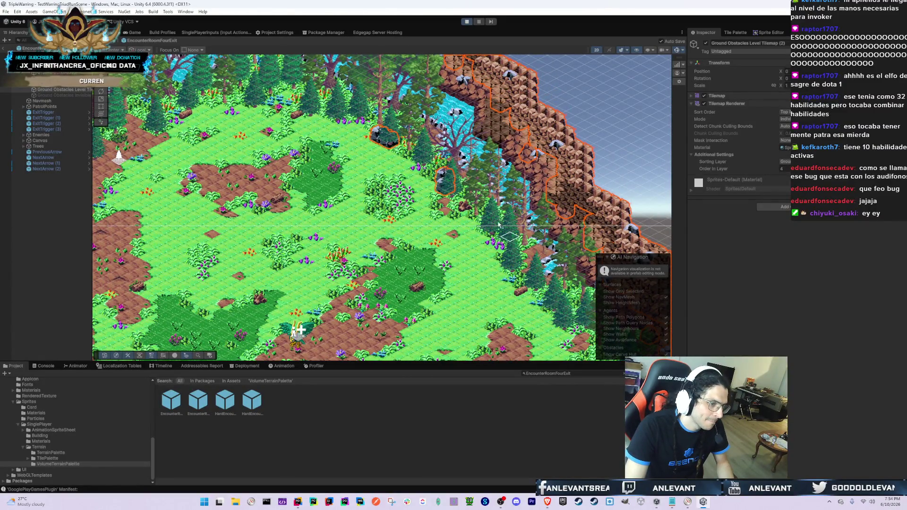
{"action": "left_click_drag", "start_coordinate": [402, 142], "coordinate": [290, 219]}
{"action": "key", "text": "Delete"}
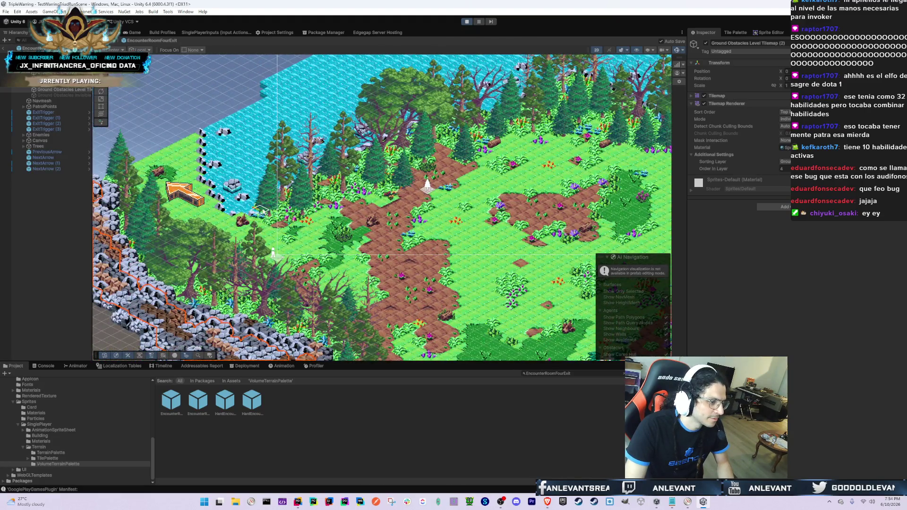
- Reactivate the Ground Obstacles Invisible tilemap and pan down-left along the cliff
{"action": "left_click", "coordinate": [83, 96]}
{"action": "left_click", "coordinate": [706, 43]}
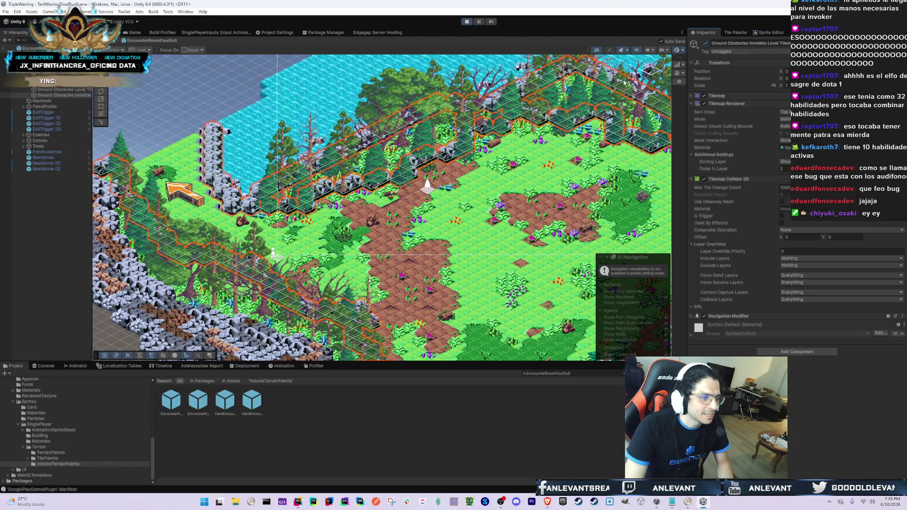
{"action": "scroll", "coordinate": [344, 221], "scroll_direction": "up", "scroll_amount": 5}
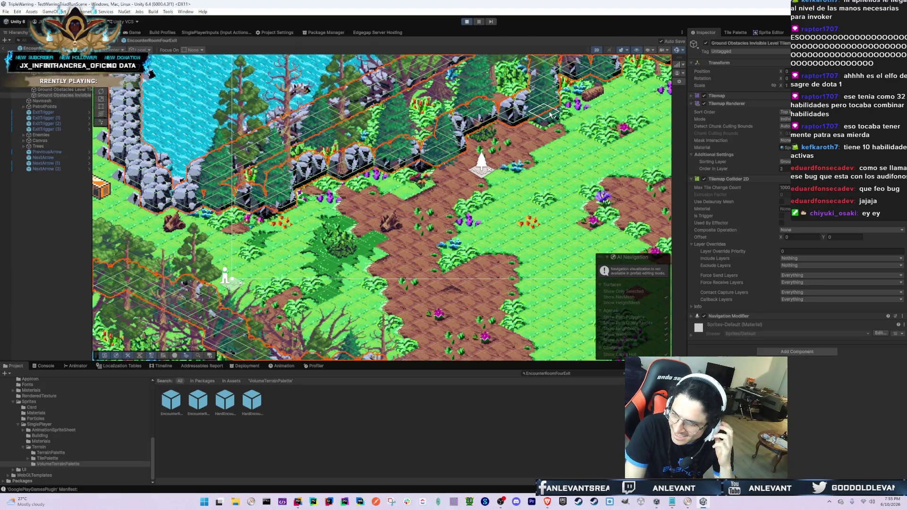
{"action": "left_click_drag", "start_coordinate": [563, 101], "coordinate": [482, 173]}
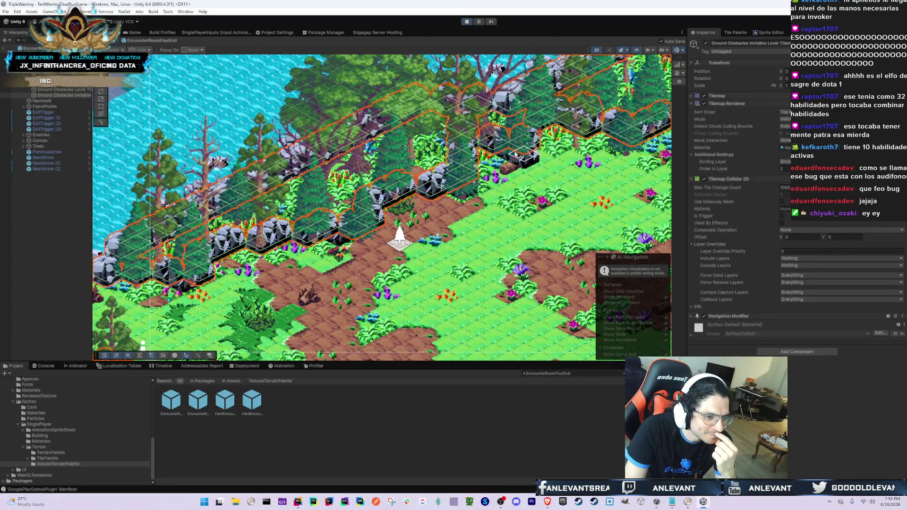
{"action": "left_click_drag", "start_coordinate": [509, 155], "coordinate": [488, 167]}
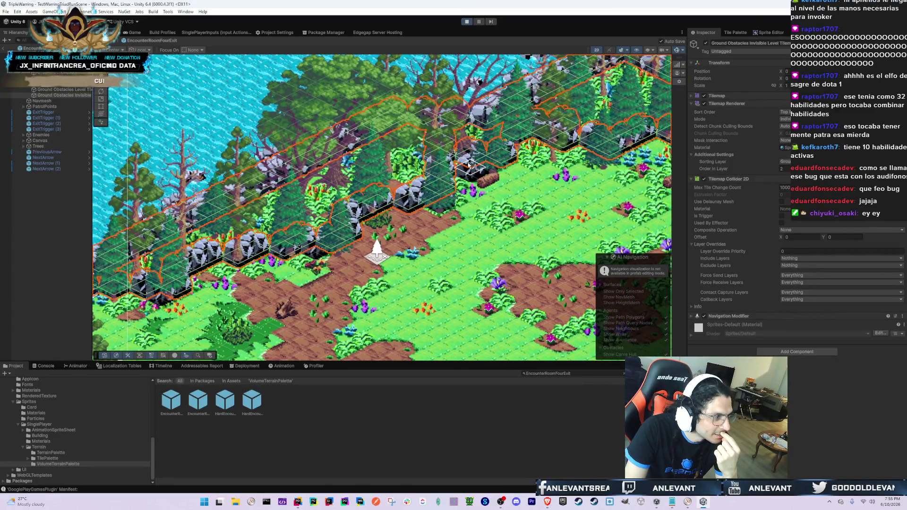
{"action": "left_click", "coordinate": [73, 96]}
{"action": "left_click", "coordinate": [75, 90]}
{"action": "left_click", "coordinate": [73, 95]}
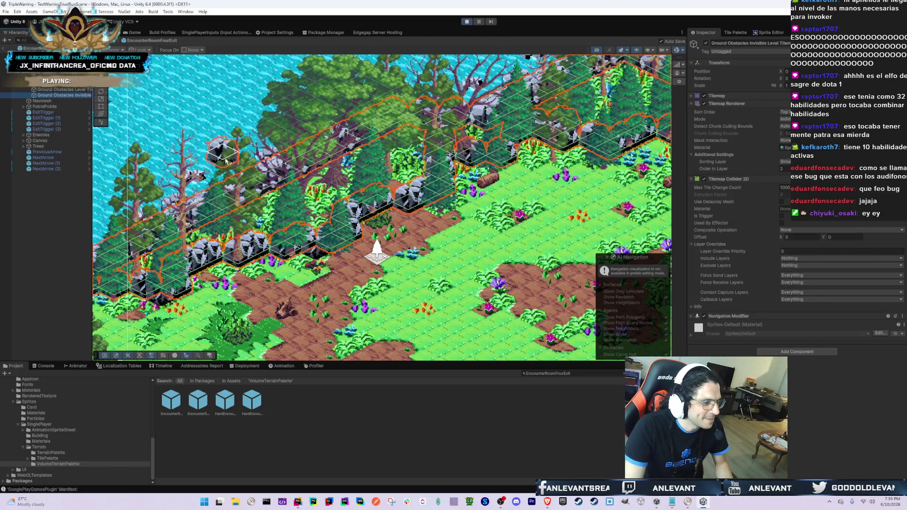
- Deactivate Ground Obstacles Level Tilemap (2) and select Ground Obstacles Invisible for painting
{"action": "mouse_move", "coordinate": [218, 223]}
{"action": "left_mouse_down"}
{"action": "mouse_move", "coordinate": [263, 204]}
{"action": "mouse_move", "coordinate": [355, 227]}
{"action": "left_mouse_up"}
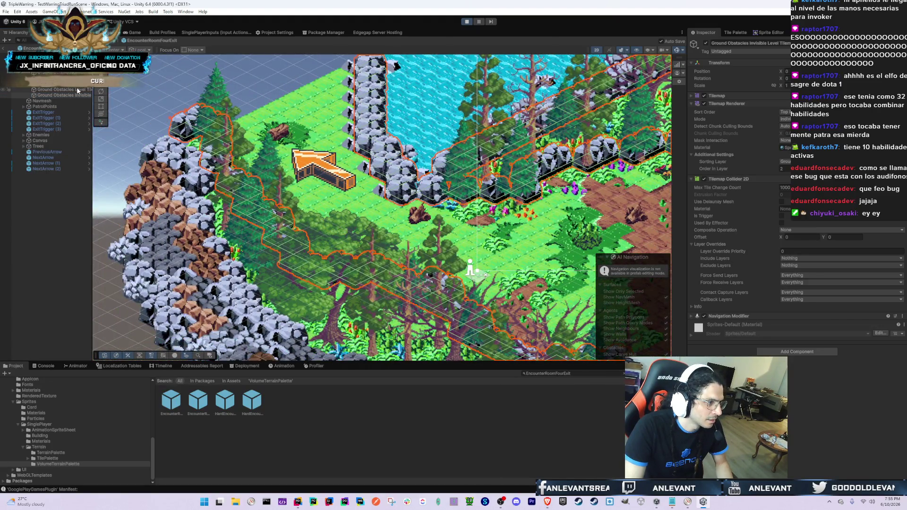
{"action": "left_click", "coordinate": [77, 89]}
{"action": "left_click", "coordinate": [705, 43]}
{"action": "left_click", "coordinate": [68, 95]}
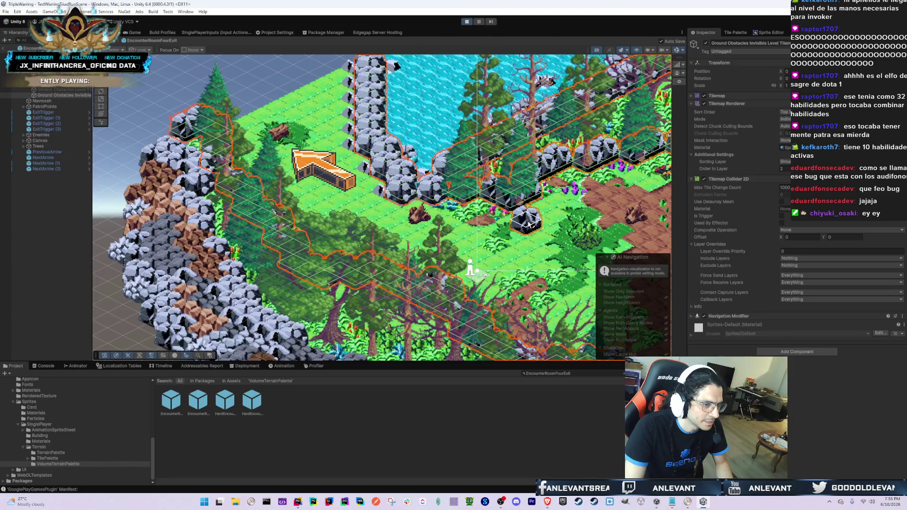
{"action": "key", "text": "f"}
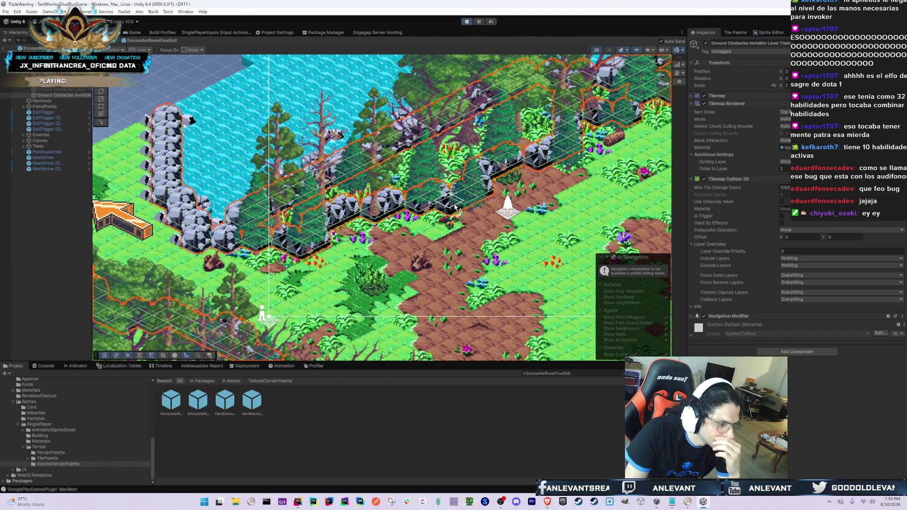
{"action": "key", "text": "f"}
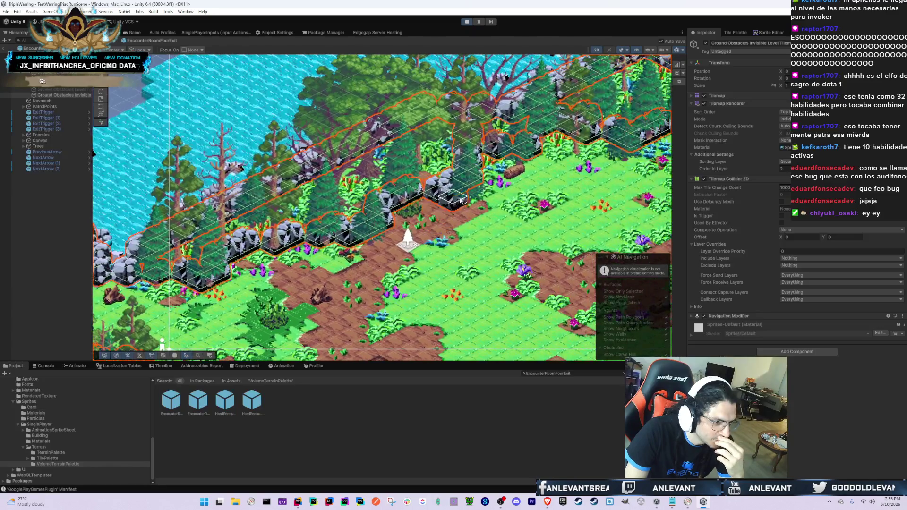
{"action": "key", "text": "f"}
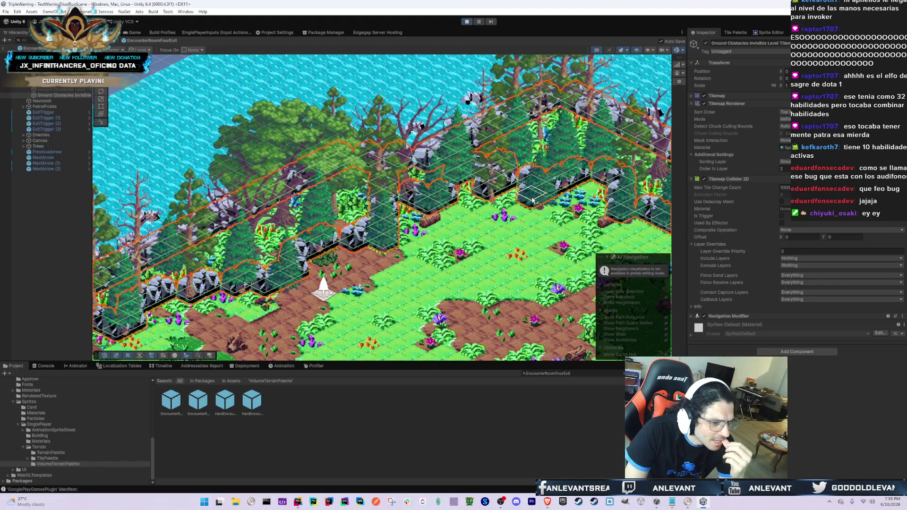
- Paint invisible collider tiles along the cliff edges, panning the map with the arrow keys
{"action": "key", "text": "Right"}
{"action": "key", "text": "Down"}
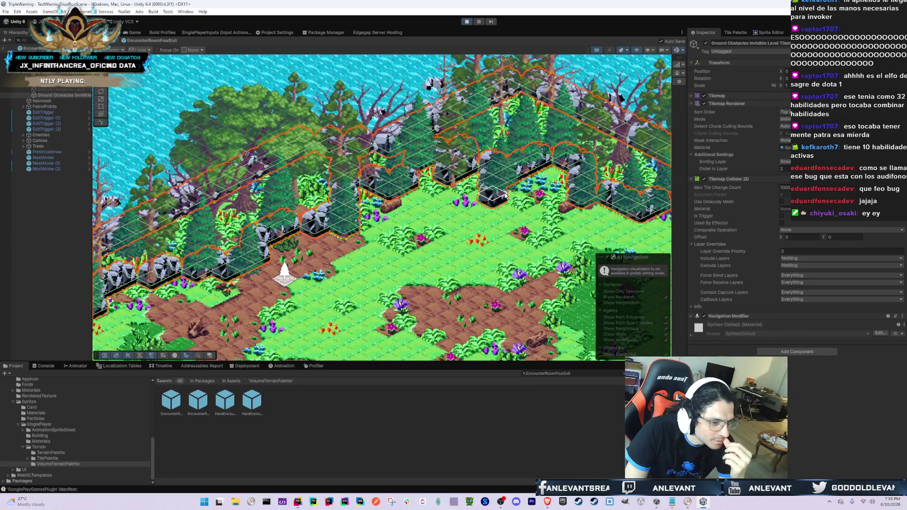
{"action": "key", "text": "Right"}
{"action": "key", "text": "Down"}
{"action": "left_click", "coordinate": [486, 208]}
{"action": "key", "text": "Right"}
{"action": "key", "text": "Down"}
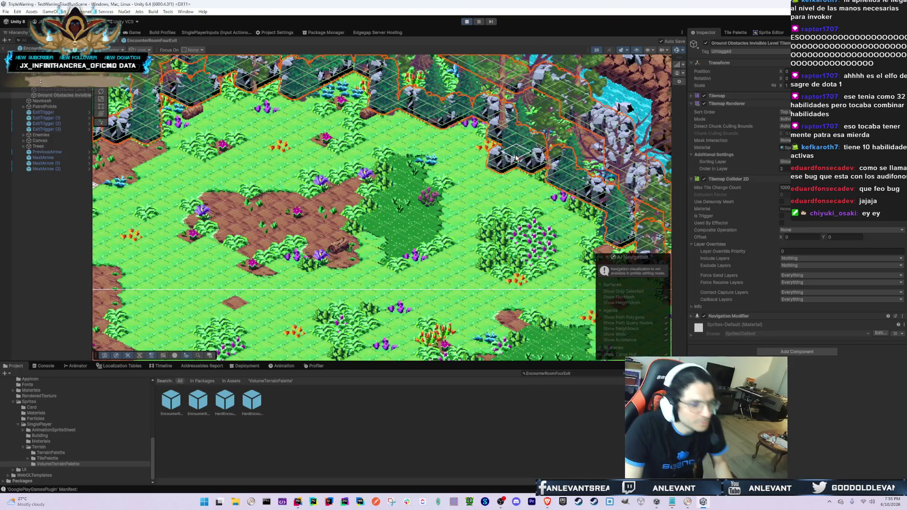
{"action": "left_click", "coordinate": [461, 225]}
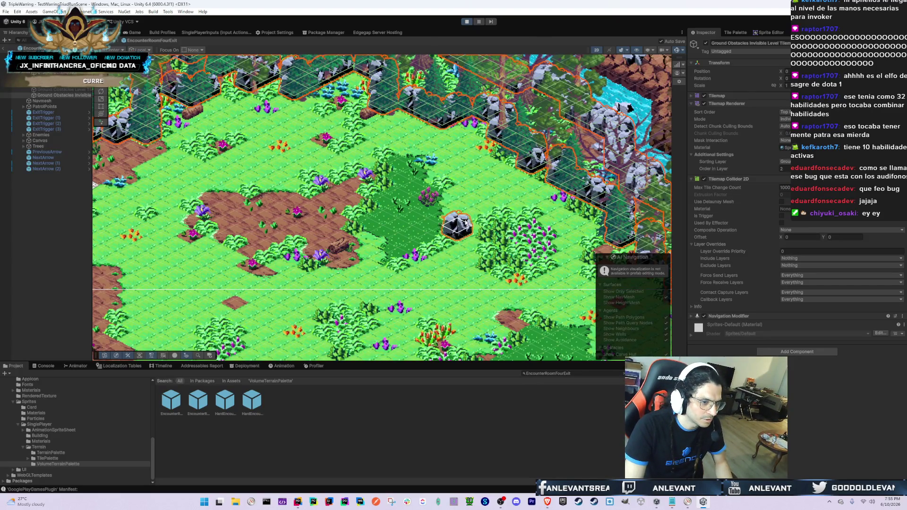
{"action": "key", "text": "Right"}
{"action": "key", "text": "Down"}
{"action": "key", "text": "Right"}
{"action": "key", "text": "Up"}
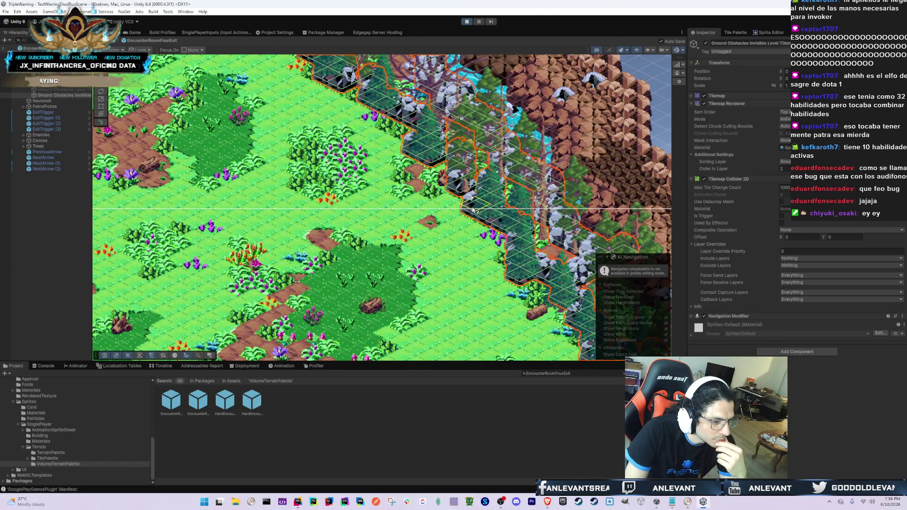
{"action": "key", "text": "Right"}
{"action": "key", "text": "Down"}
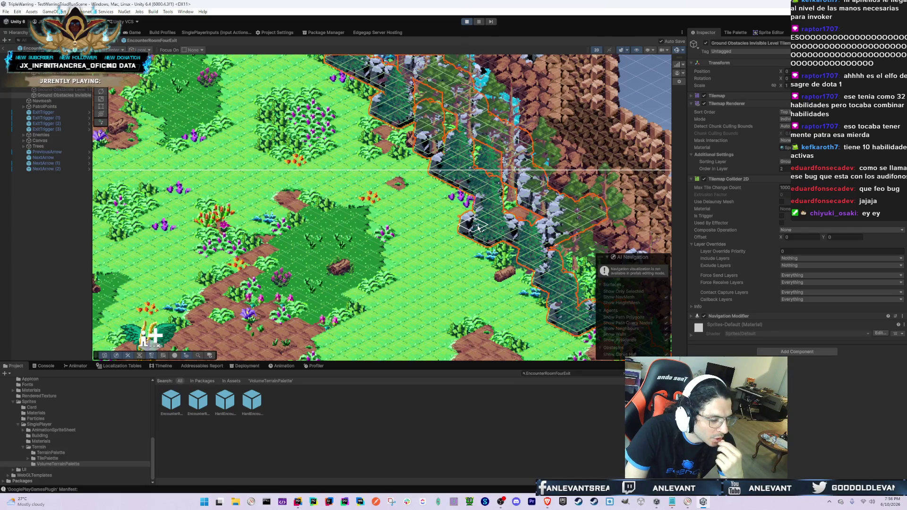
- Search the Project for StoryPlayer and open the StoryPlayer prefab for editing
{"action": "left_click", "coordinate": [34, 366]}
{"action": "left_click", "coordinate": [14, 366]}
{"action": "left_click", "coordinate": [527, 373]}
{"action": "type", "text": "Pla"}
{"action": "key", "text": "BackSpace"}
{"action": "key", "text": "BackSpace"}
{"action": "key", "text": "BackSpace"}
{"action": "type", "text": "StoryPlayer"}
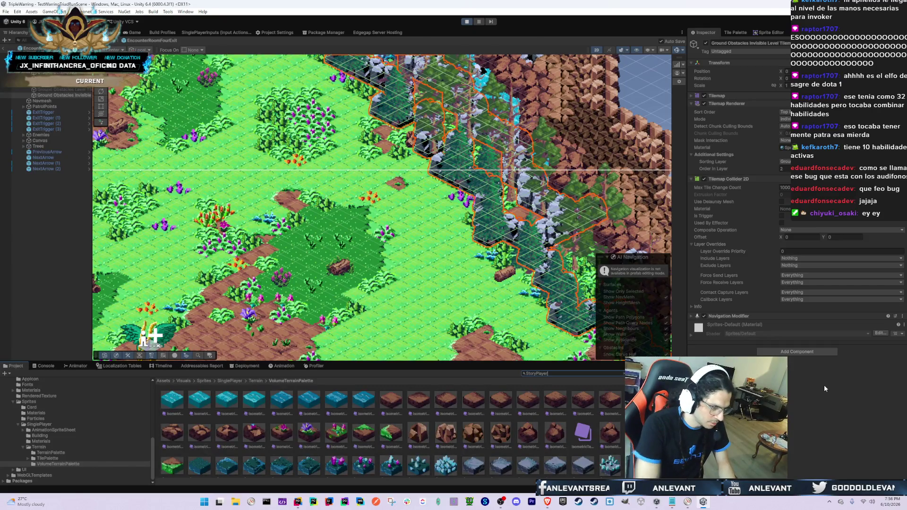
{"action": "double_click", "coordinate": [176, 406]}
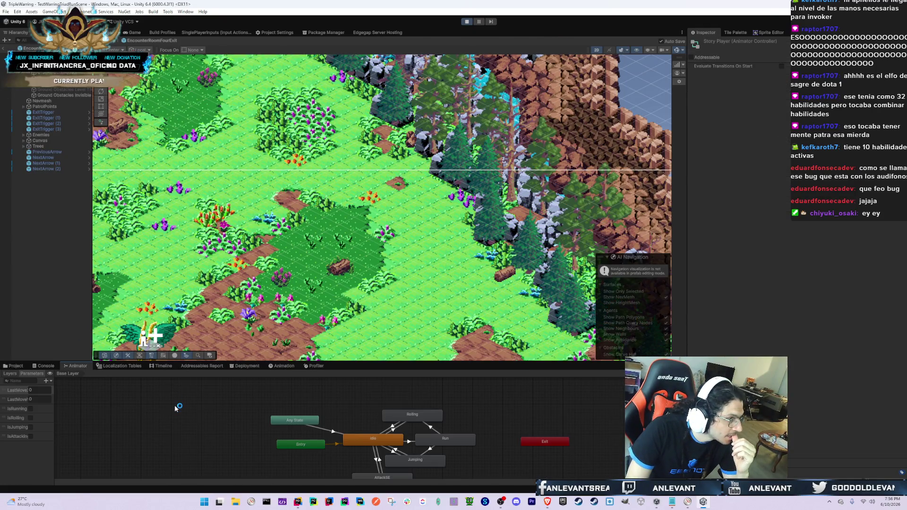
{"action": "left_click", "coordinate": [14, 366]}
{"action": "double_click", "coordinate": [197, 400]}
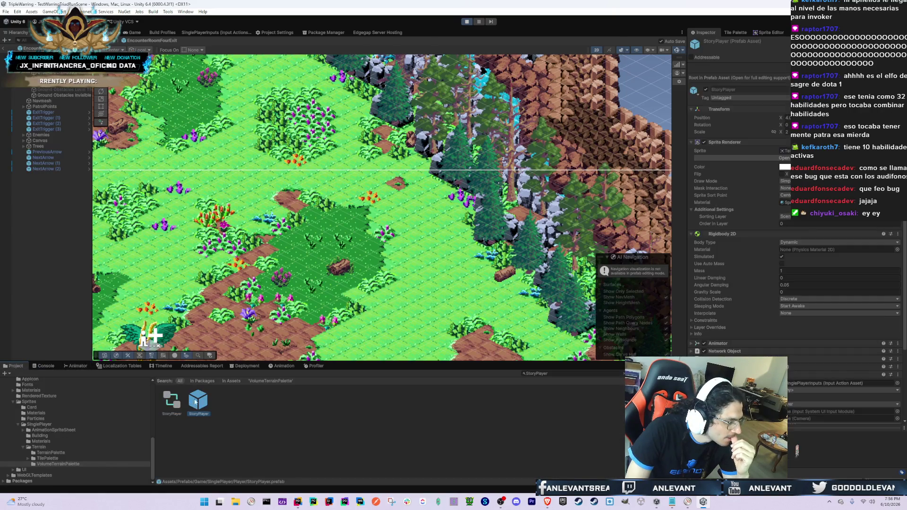
- Select the StoryPlayer root, raise its Capsule Collider 2D bottom edge, and enter Play mode
{"action": "left_click", "coordinate": [56, 89]}
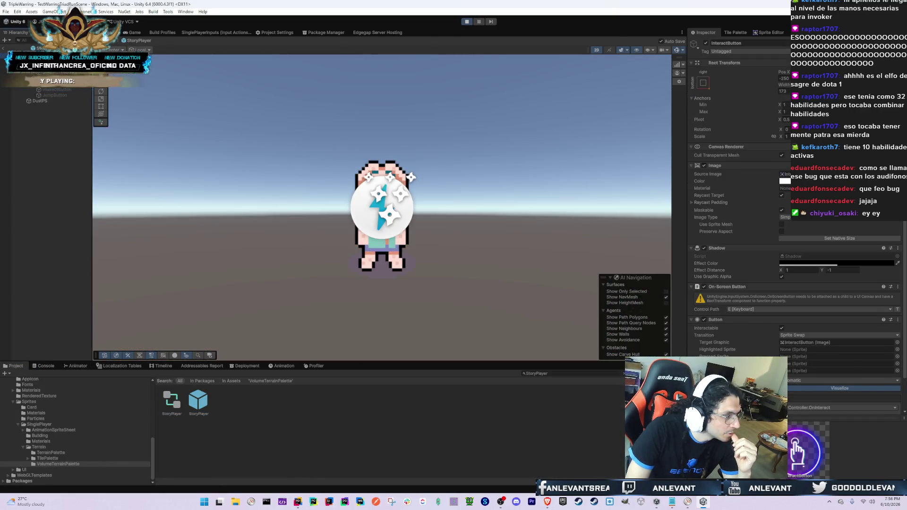
{"action": "left_click", "coordinate": [382, 213]}
{"action": "scroll", "coordinate": [712, 307], "scroll_direction": "down", "scroll_amount": 5}
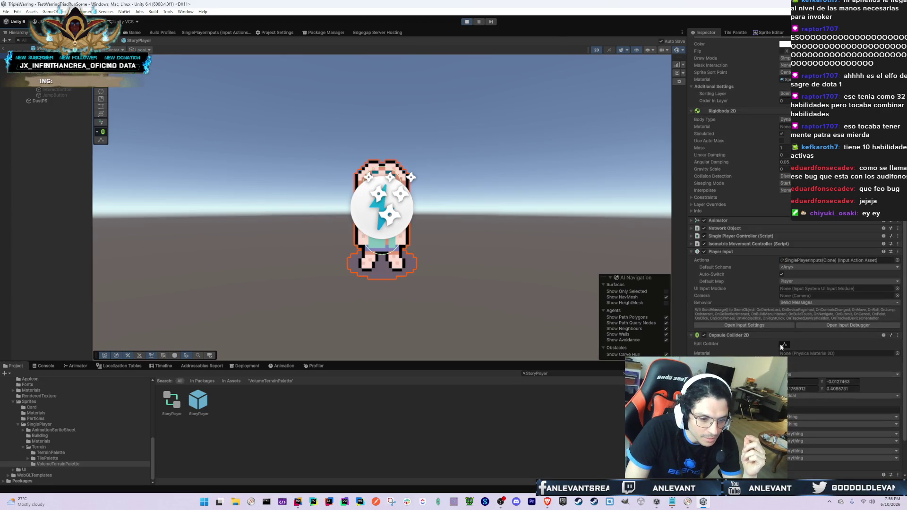
{"action": "scroll", "coordinate": [381, 265], "scroll_direction": "up", "scroll_amount": 3}
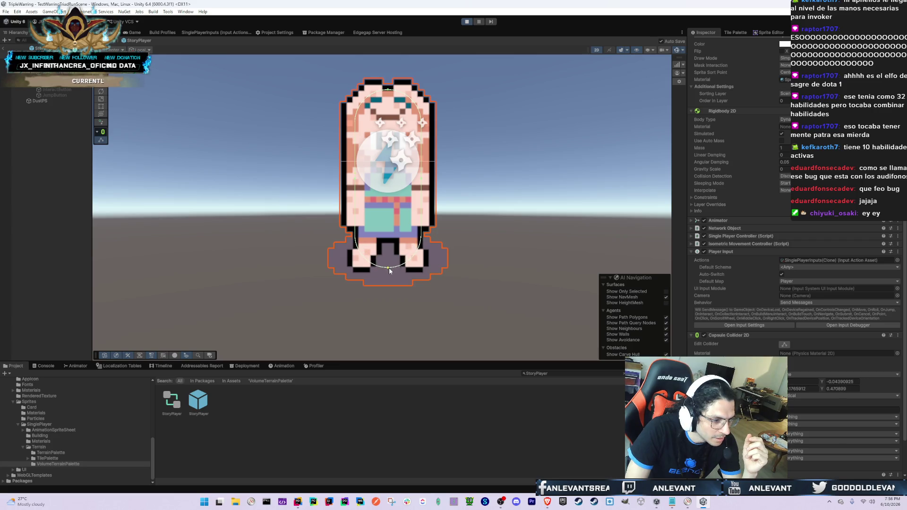
{"action": "left_click_drag", "start_coordinate": [387, 271], "coordinate": [388, 269]}
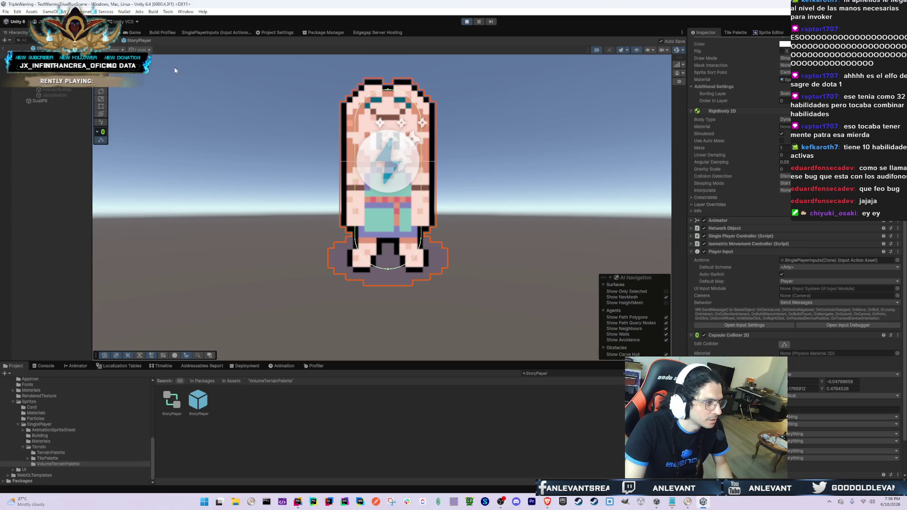
{"action": "left_click", "coordinate": [135, 31]}
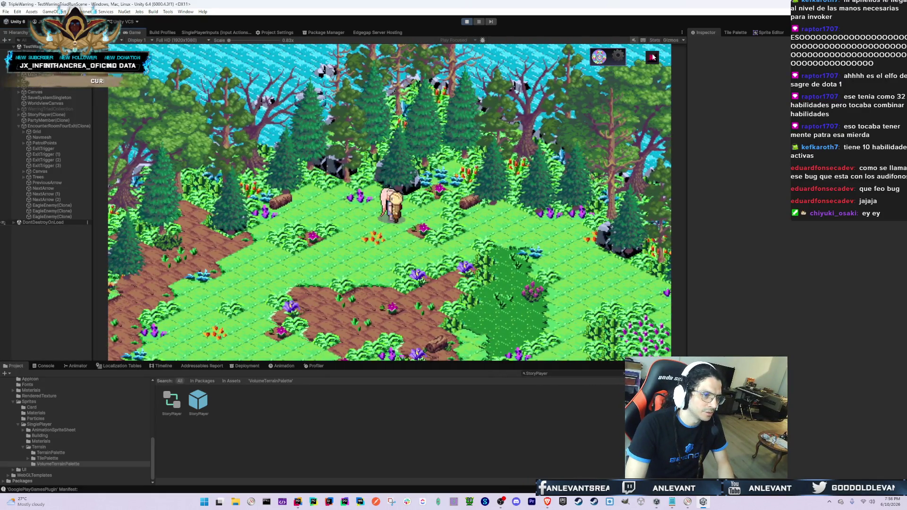
- Stop the running game and clear the StoryPlayer search in the Project window
{"action": "left_click", "coordinate": [466, 22]}
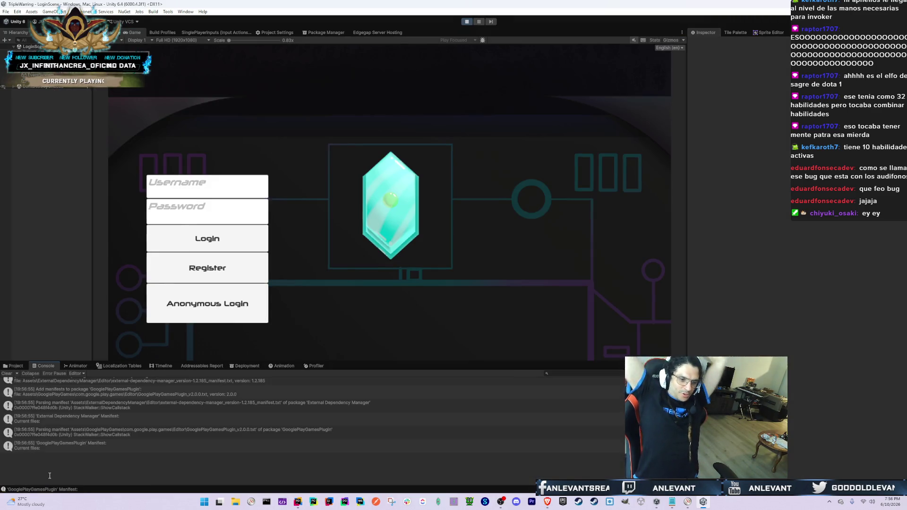
{"action": "left_click", "coordinate": [16, 366]}
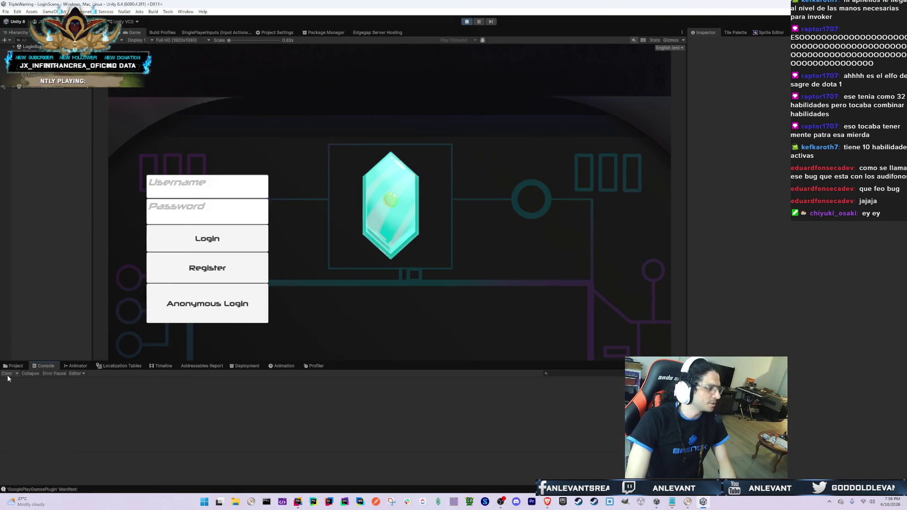
{"action": "left_click", "coordinate": [542, 373]}
{"action": "key", "text": "ctrl+a"}
{"action": "key", "text": "BackSpace"}
- Log in to the game with the username and start the Solo Story campaign
{"action": "left_click", "coordinate": [211, 187]}
{"action": "type", "text": "admin"}
{"action": "left_click", "coordinate": [229, 209]}
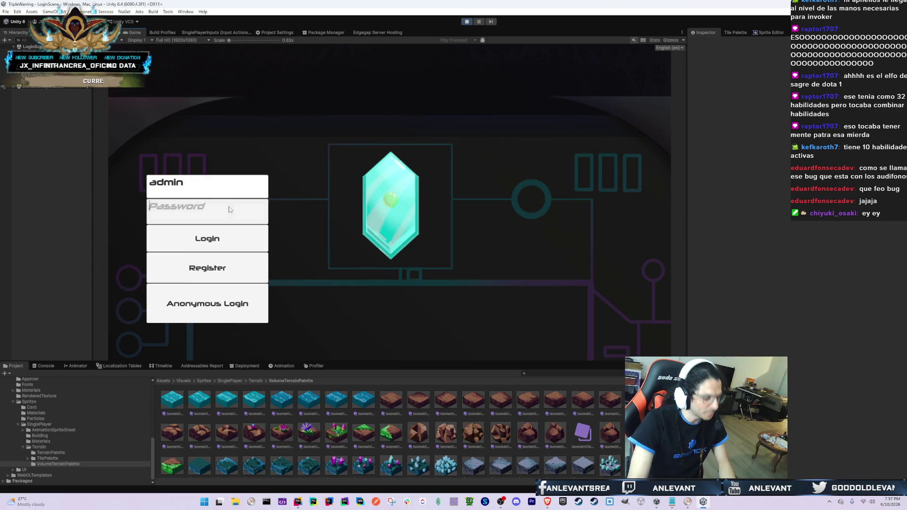
{"action": "left_click", "coordinate": [230, 249]}
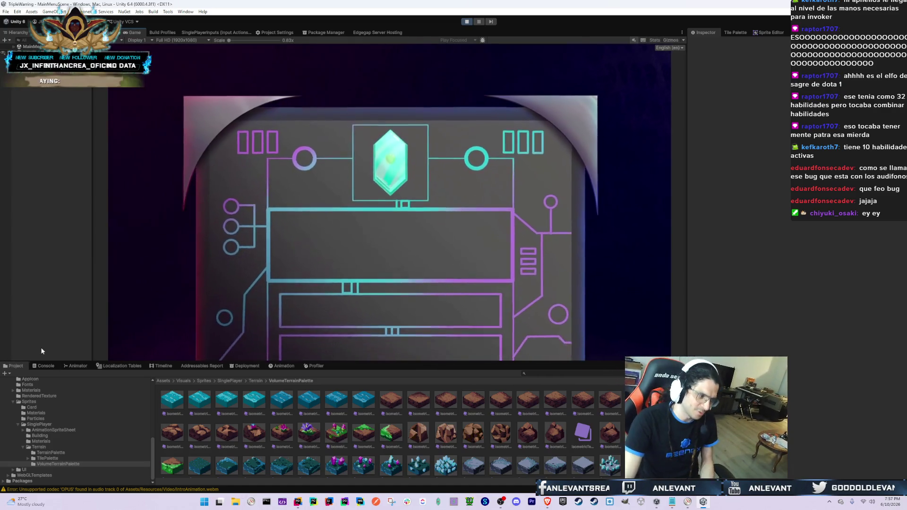
{"action": "left_click", "coordinate": [46, 367]}
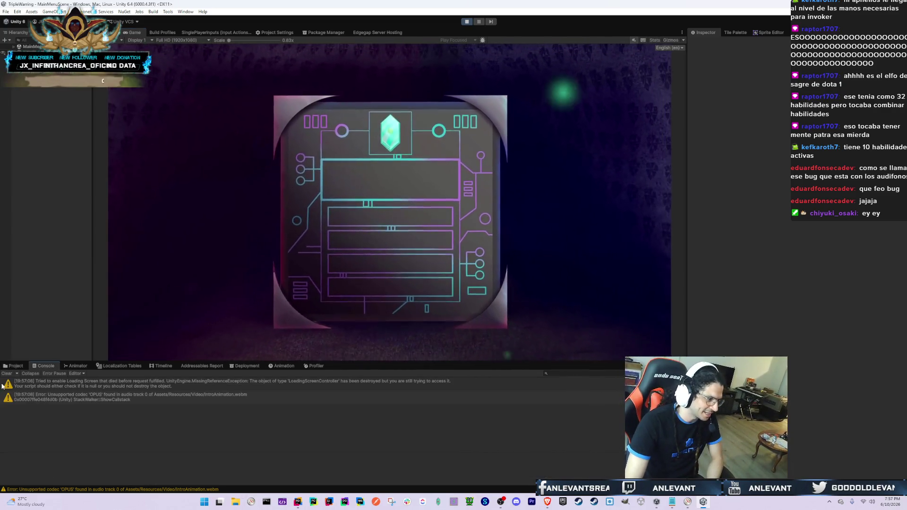
{"action": "left_click", "coordinate": [14, 366]}
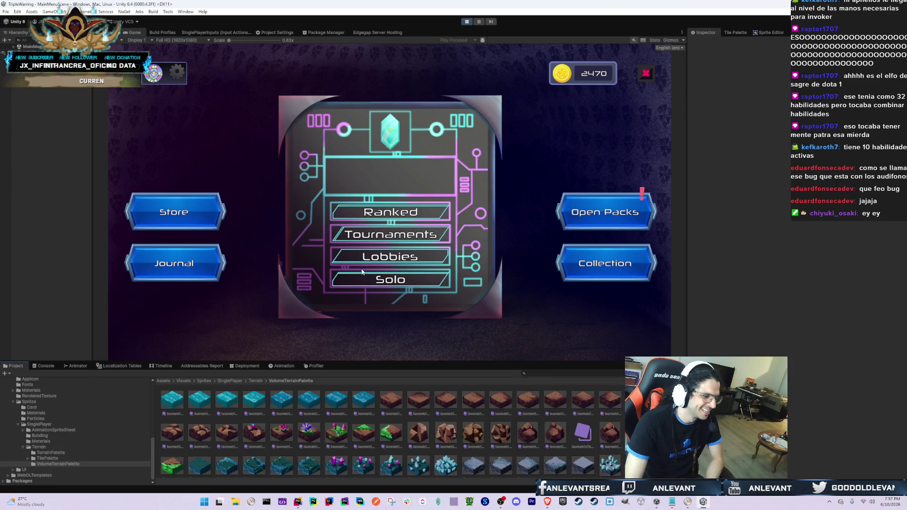
{"action": "left_click", "coordinate": [418, 285]}
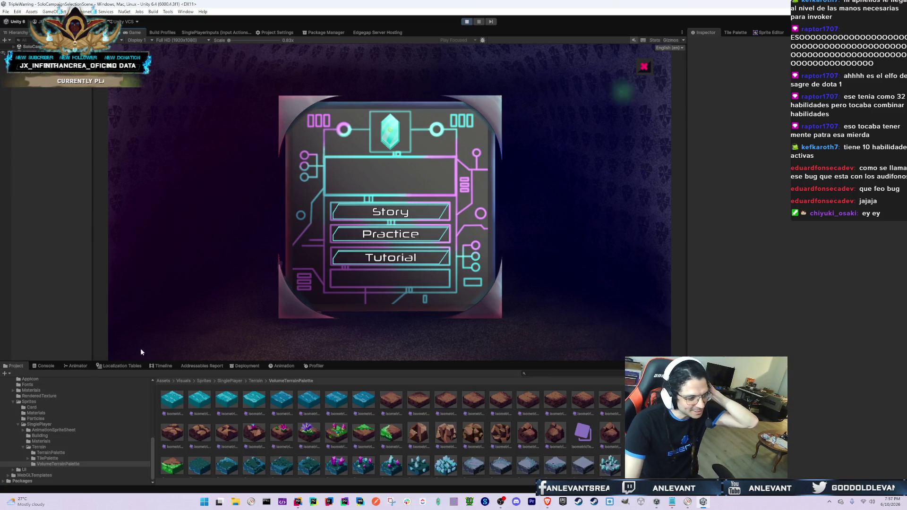
{"action": "left_click", "coordinate": [390, 216]}
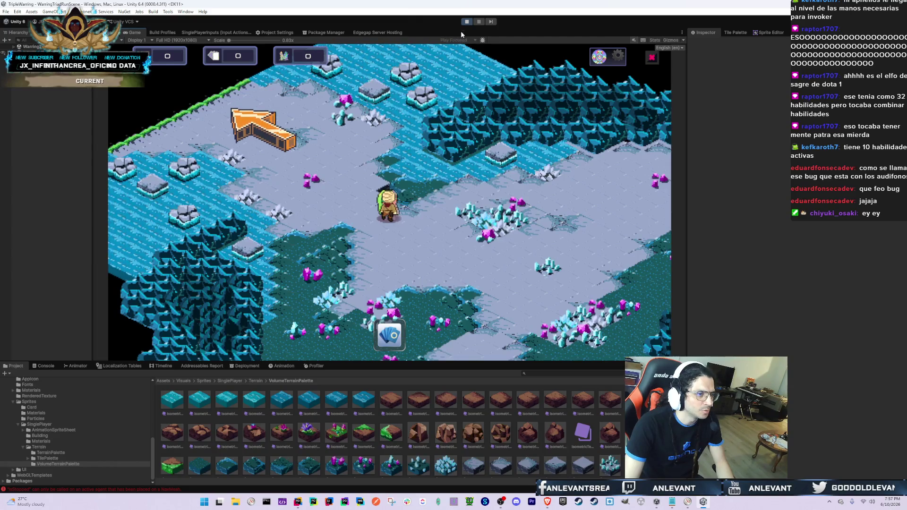
- Maximize the Console, clear all messages, restore the layout and stop Play mode
{"action": "double_click", "coordinate": [43, 366]}
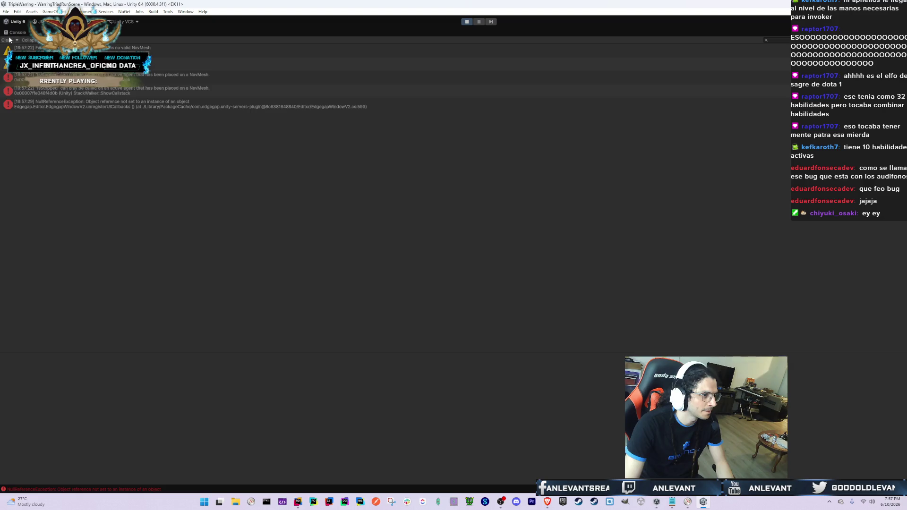
{"action": "left_click", "coordinate": [9, 40]}
{"action": "double_click", "coordinate": [243, 33]}
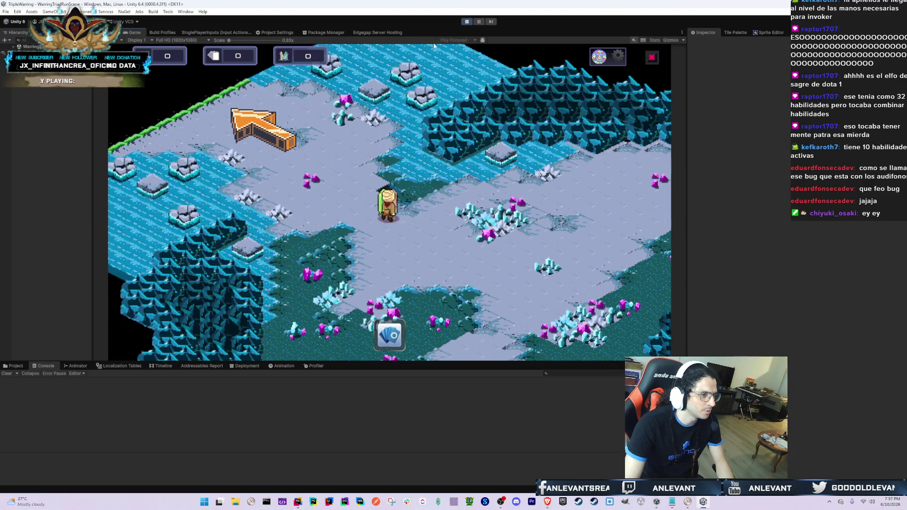
{"action": "left_click", "coordinate": [466, 22]}
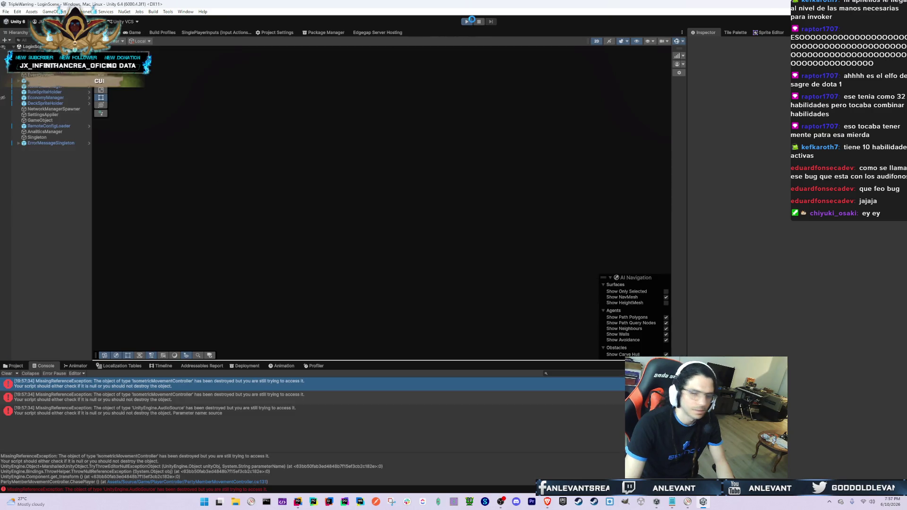
- Restart Play mode, log in without an account, open Test Rooms and clear the Console
{"action": "left_click", "coordinate": [471, 21]}
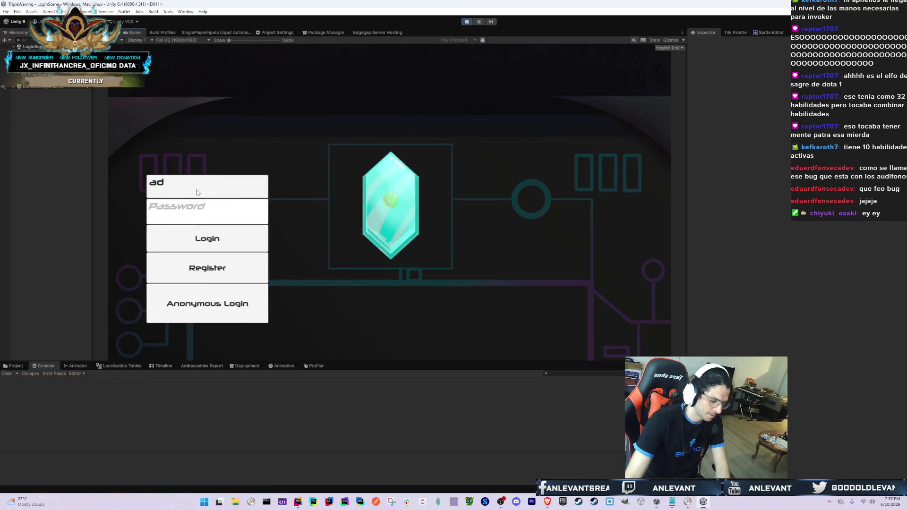
{"action": "left_click", "coordinate": [223, 296]}
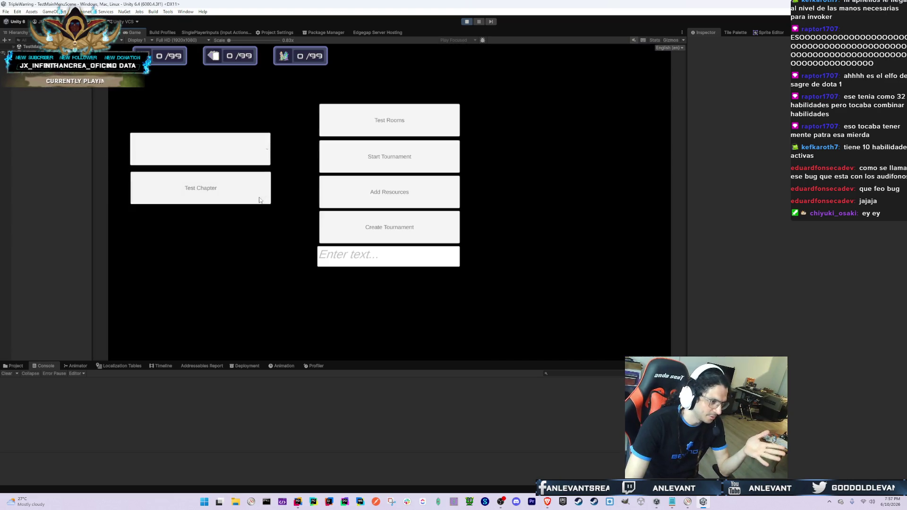
{"action": "left_click", "coordinate": [360, 129]}
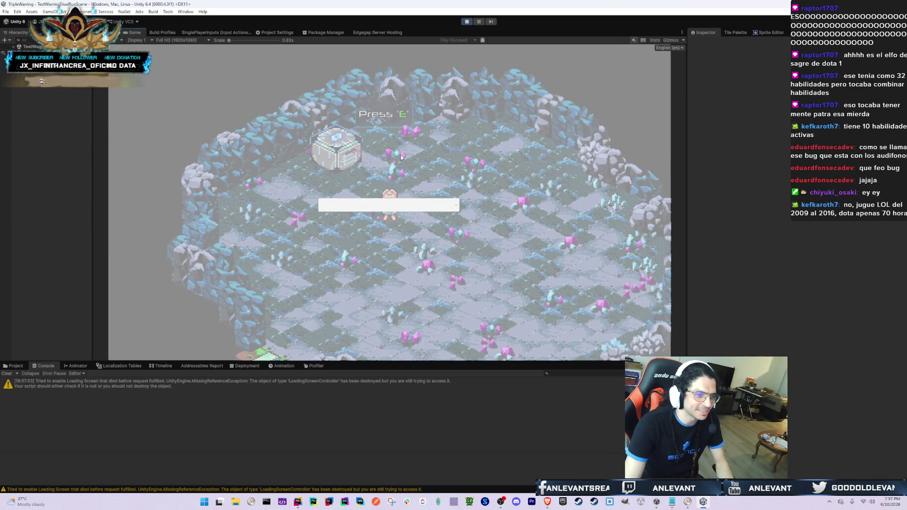
{"action": "left_click", "coordinate": [6, 373]}
- Scroll the room dropdown, load a different room, then stop the game with Ctrl+P
{"action": "left_click", "coordinate": [381, 205]}
{"action": "scroll", "coordinate": [368, 289], "scroll_direction": "down", "scroll_amount": 5}
{"action": "scroll", "coordinate": [368, 289], "scroll_direction": "down", "scroll_amount": 6}
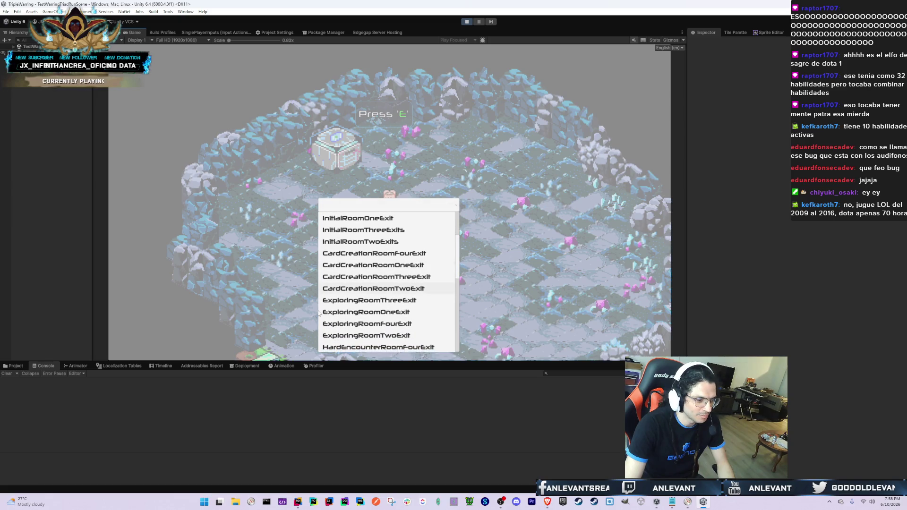
{"action": "scroll", "coordinate": [359, 331], "scroll_direction": "down", "scroll_amount": 3}
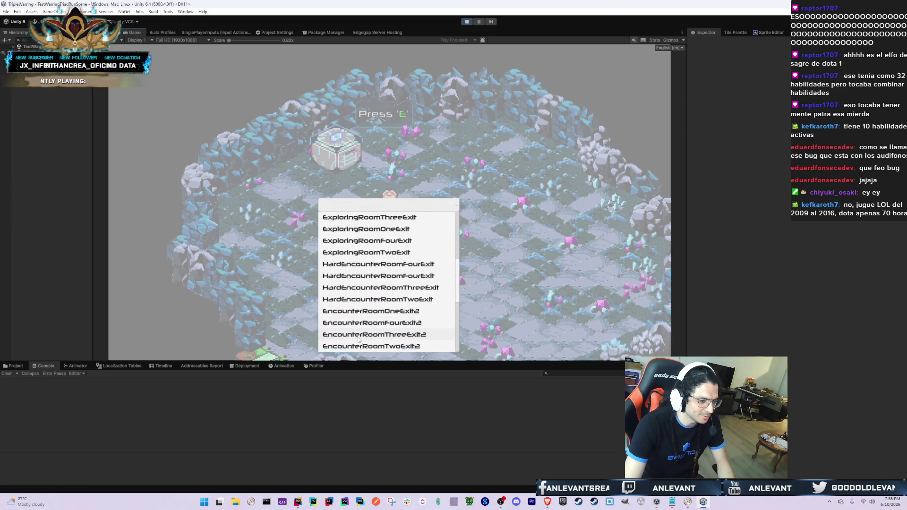
{"action": "left_click_drag", "start_coordinate": [457, 282], "coordinate": [447, 238]}
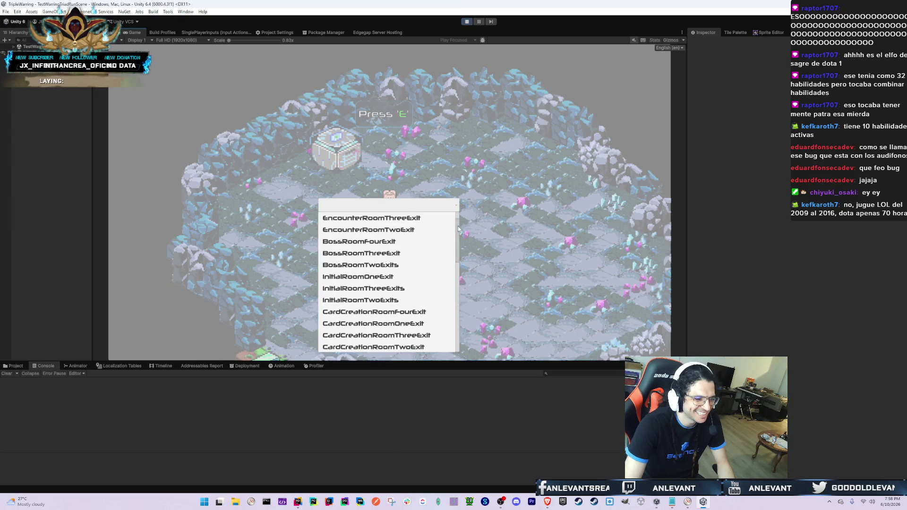
{"action": "left_click", "coordinate": [427, 226]}
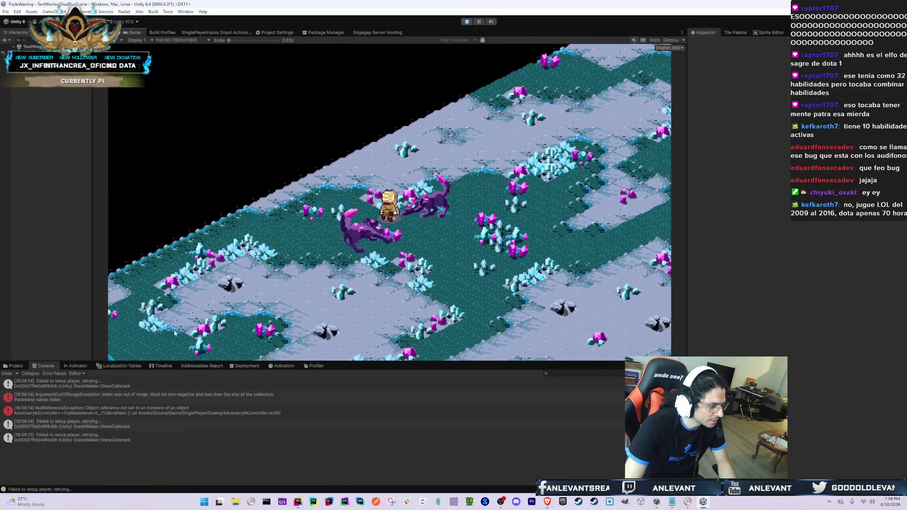
{"action": "scroll", "coordinate": [203, 399], "scroll_direction": "up", "scroll_amount": 1}
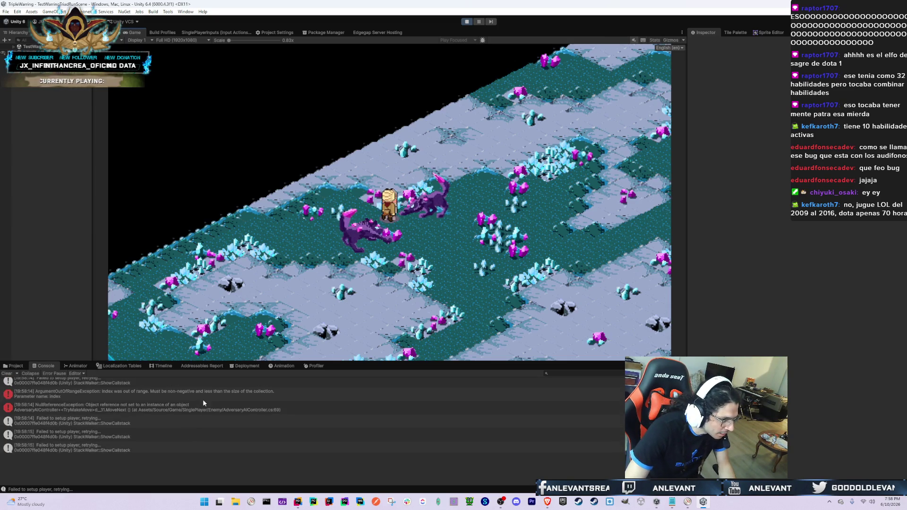
{"action": "key", "text": "ctrl+p"}
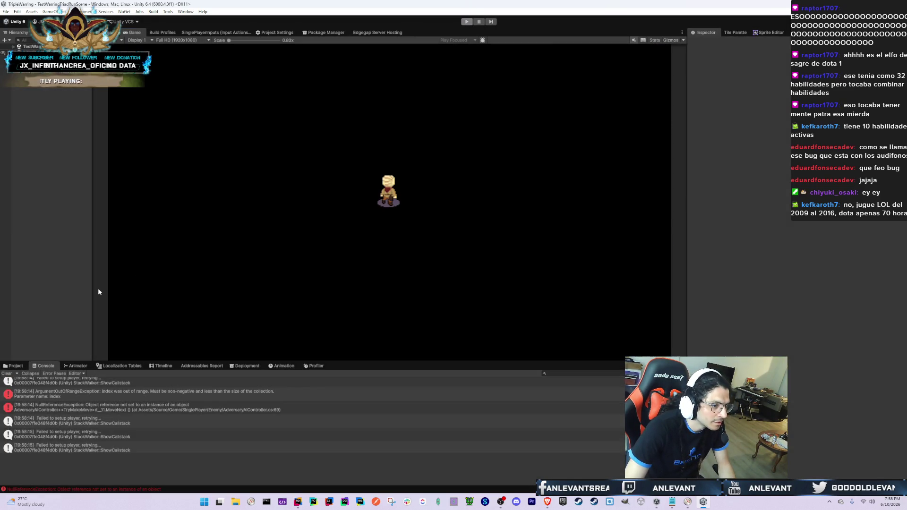
- Bring Unity forward, show the Game view, start Play mode with Ctrl+P and clear the Console
{"action": "key", "text": "alt+Tab"}
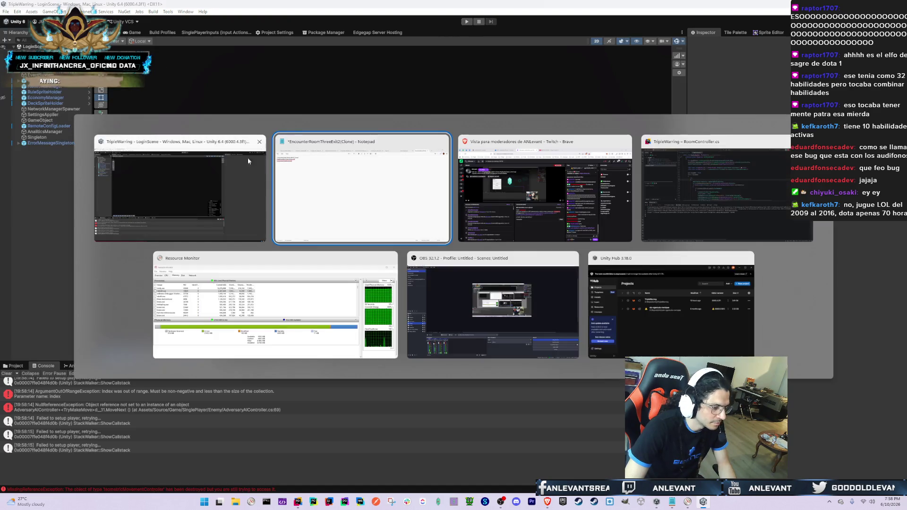
{"action": "left_click", "coordinate": [154, 200]}
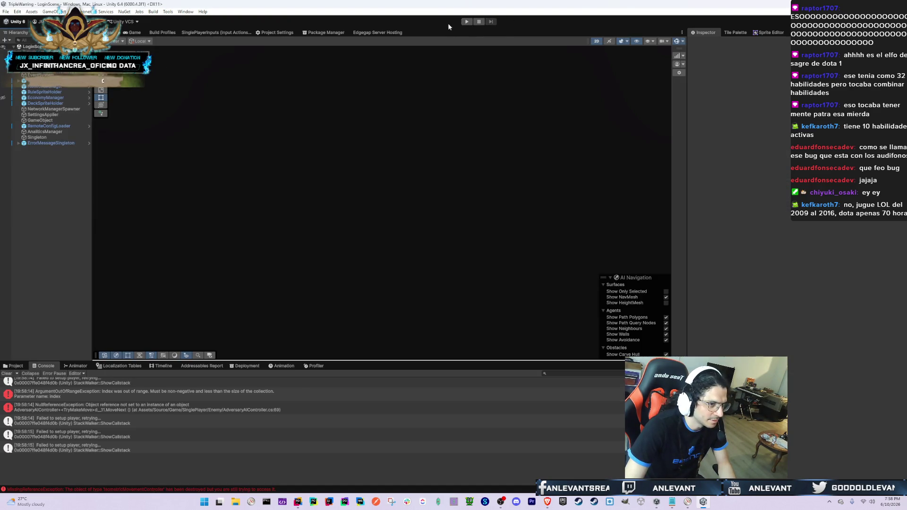
{"action": "left_click", "coordinate": [134, 33]}
{"action": "key", "text": "ctrl+p"}
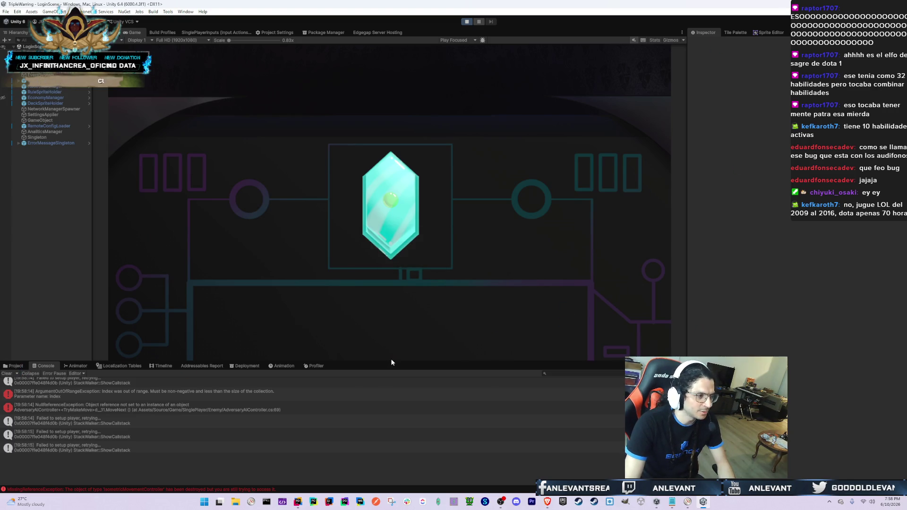
{"action": "left_click", "coordinate": [5, 374]}
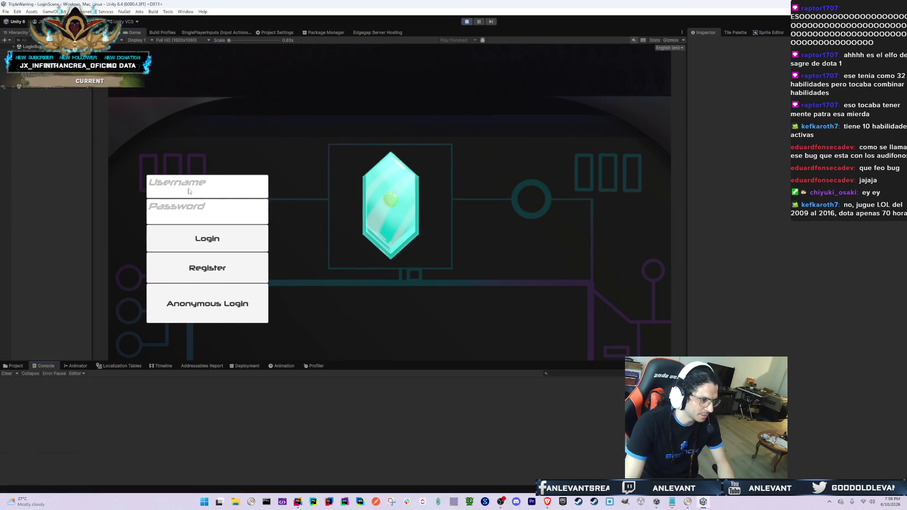
- Log in, clear the new warning, open Test Rooms and load a room from the list
{"action": "left_click", "coordinate": [237, 310]}
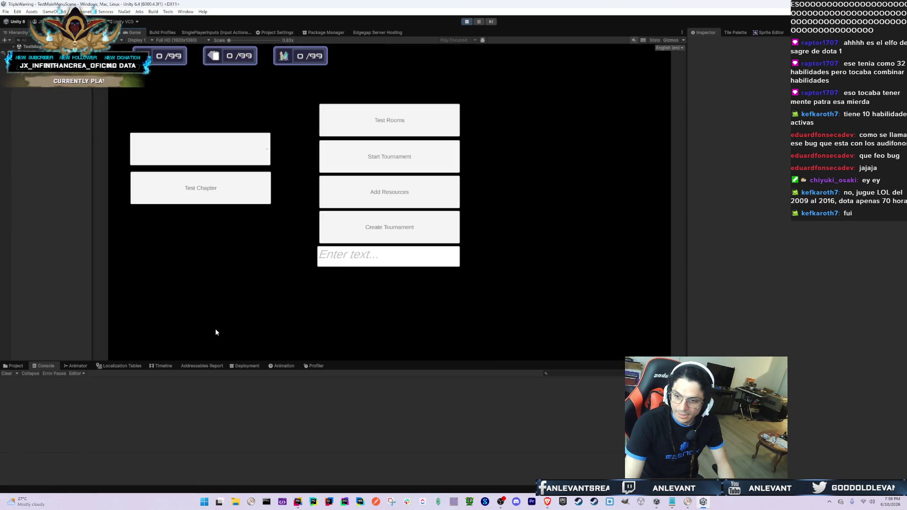
{"action": "left_click", "coordinate": [3, 374]}
{"action": "left_click", "coordinate": [373, 114]}
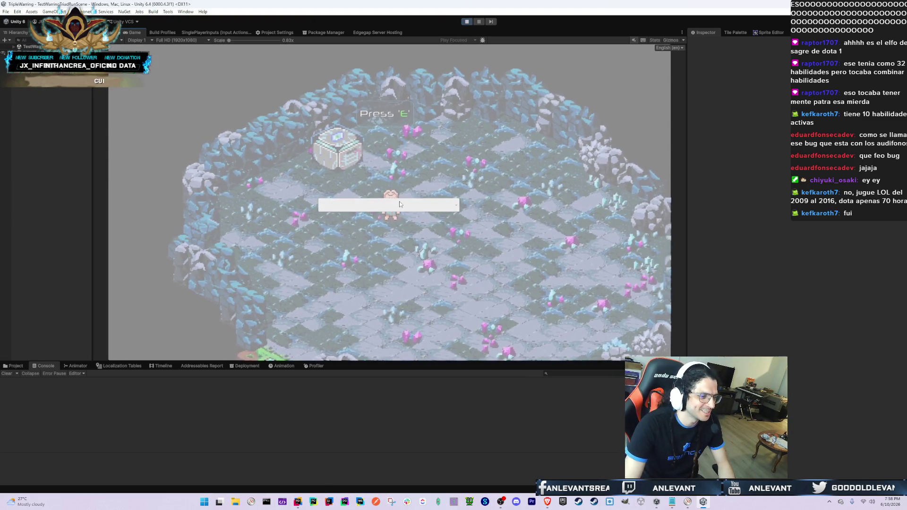
{"action": "left_click", "coordinate": [399, 204]}
{"action": "left_click", "coordinate": [362, 202]}
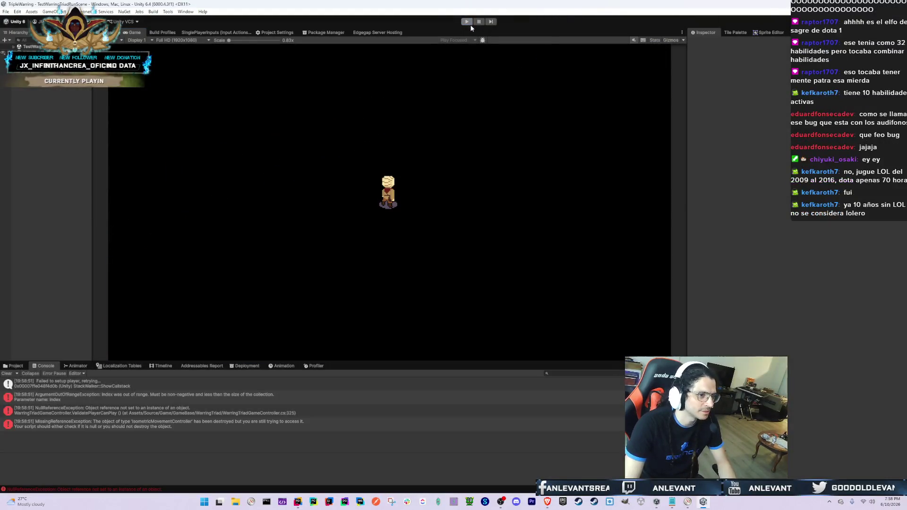
{"action": "key", "text": "alt+Tab"}
{"action": "key", "text": "alt+Tab"}
{"action": "key", "text": "alt+Tab"}
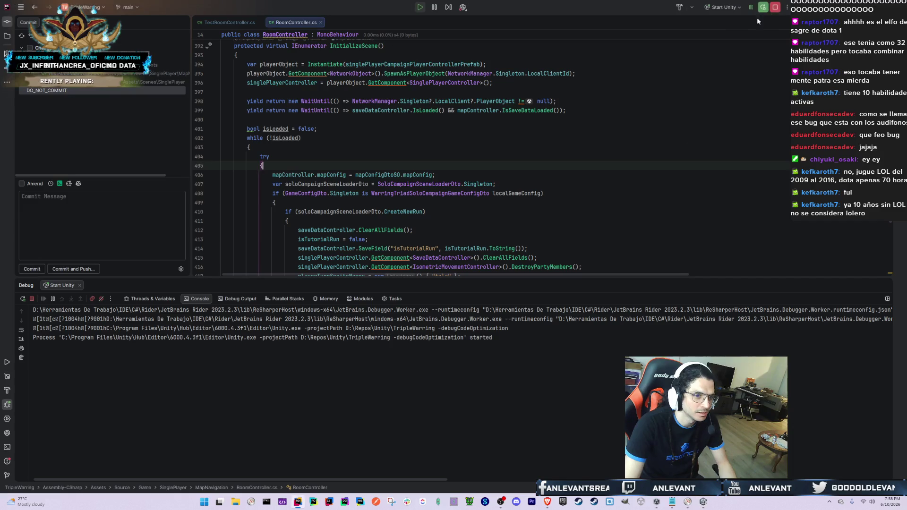
- End the debug session, view TestRoomController.cs and TestWarringTriadRunScene.unity diffs, and decline scene backup recovery
{"action": "left_click", "coordinate": [775, 7]}
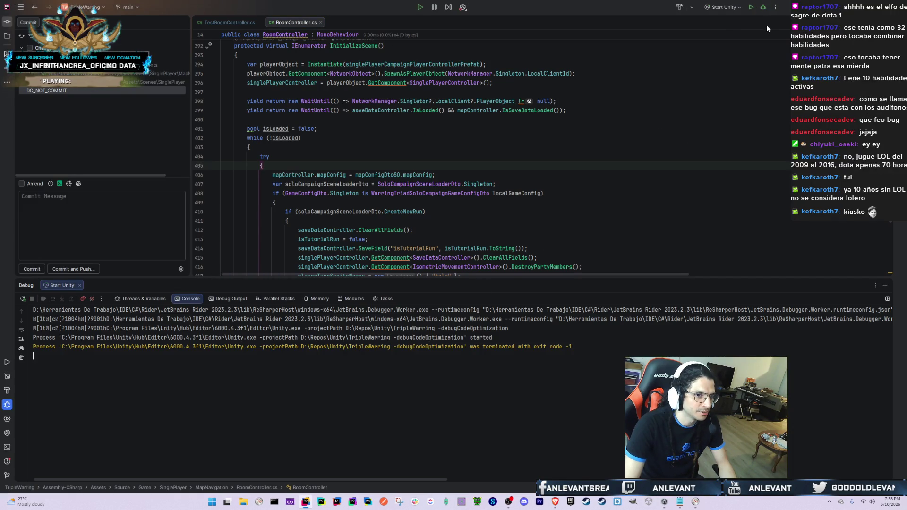
{"action": "double_click", "coordinate": [106, 76]}
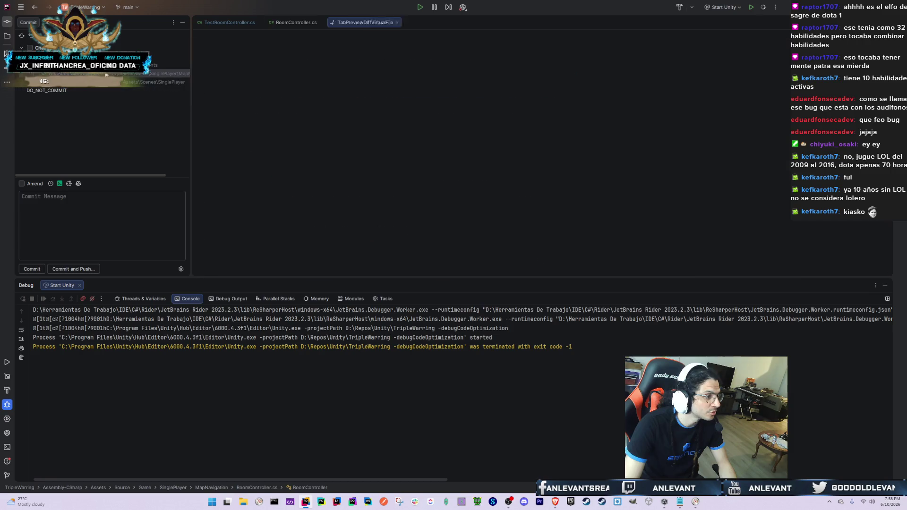
{"action": "left_click", "coordinate": [101, 83]}
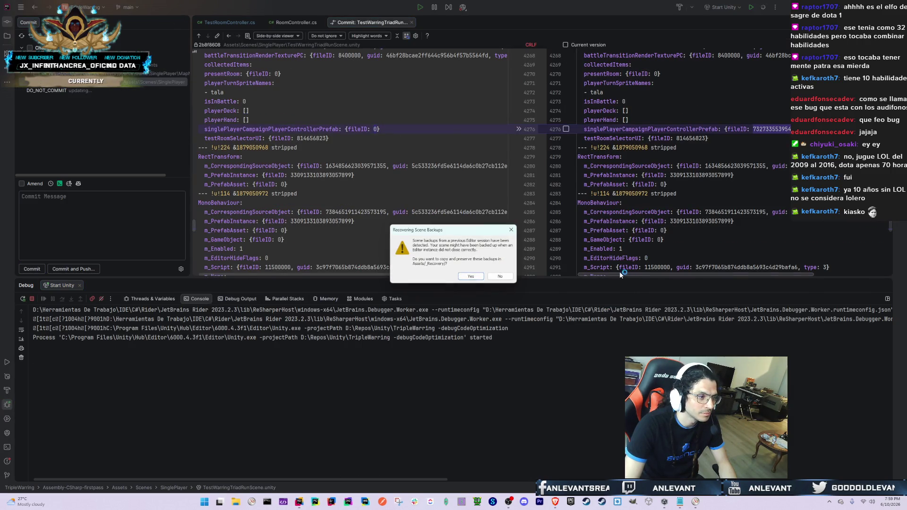
{"action": "left_click", "coordinate": [496, 276]}
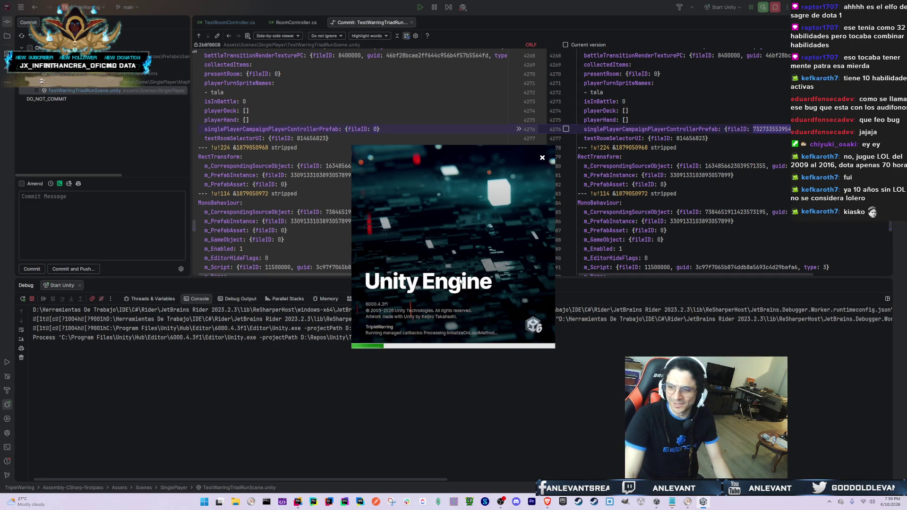
- Return to the reopened Unity editor and maximize the console to read its log
{"action": "key", "text": "alt+Tab"}
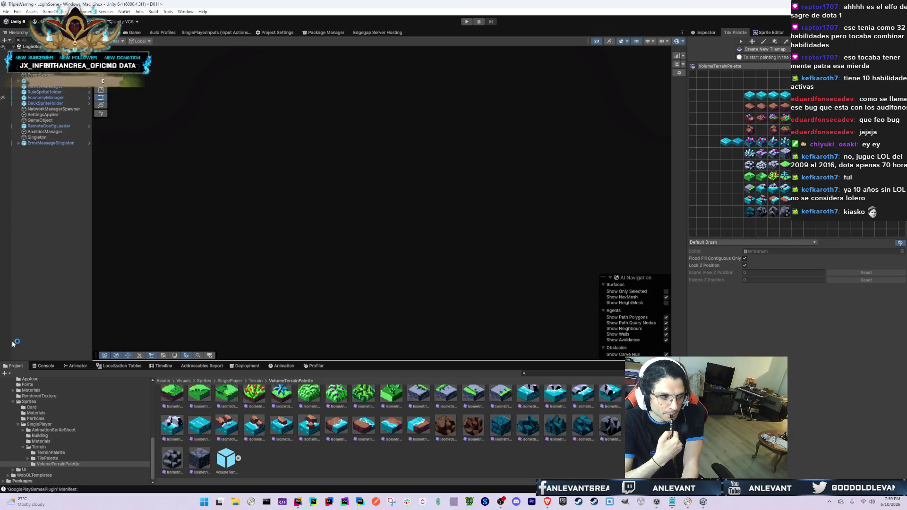
{"action": "double_click", "coordinate": [37, 368]}
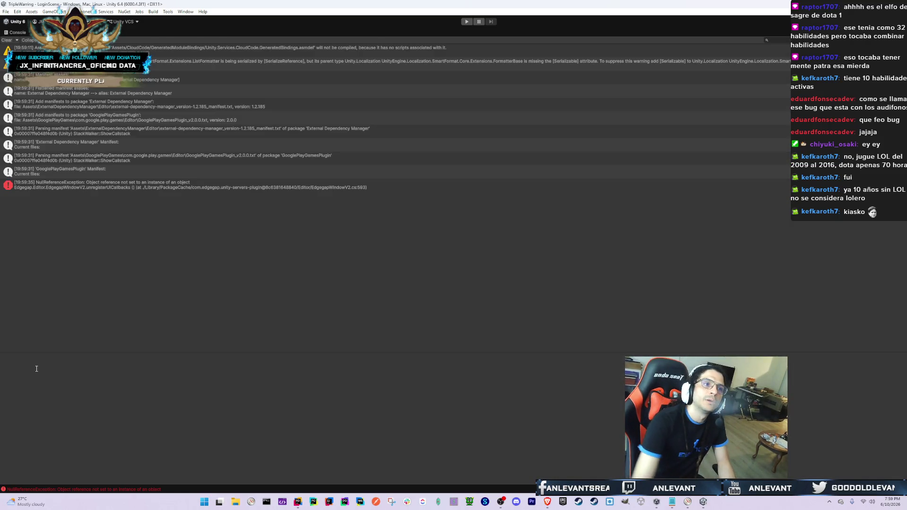
- Restore the console, enter play mode, log in anonymously and open the test-room list
{"action": "double_click", "coordinate": [15, 32]}
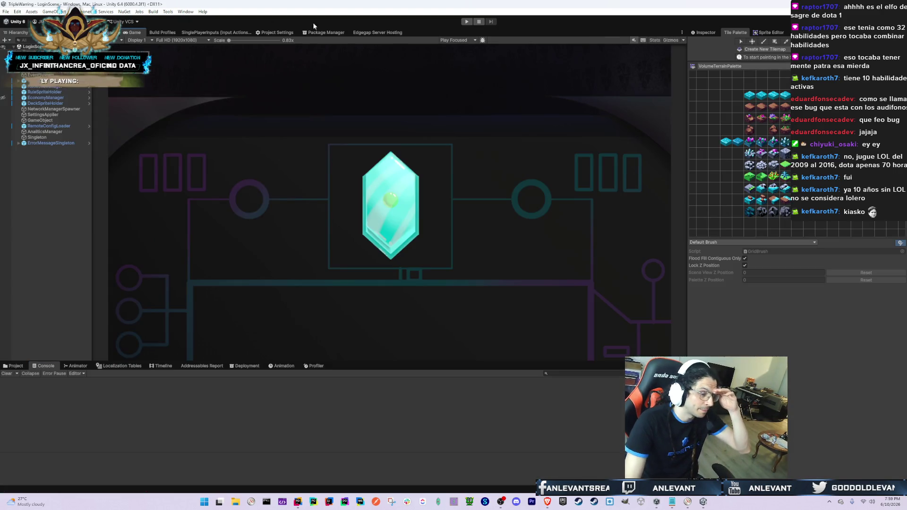
{"action": "left_click", "coordinate": [467, 22]}
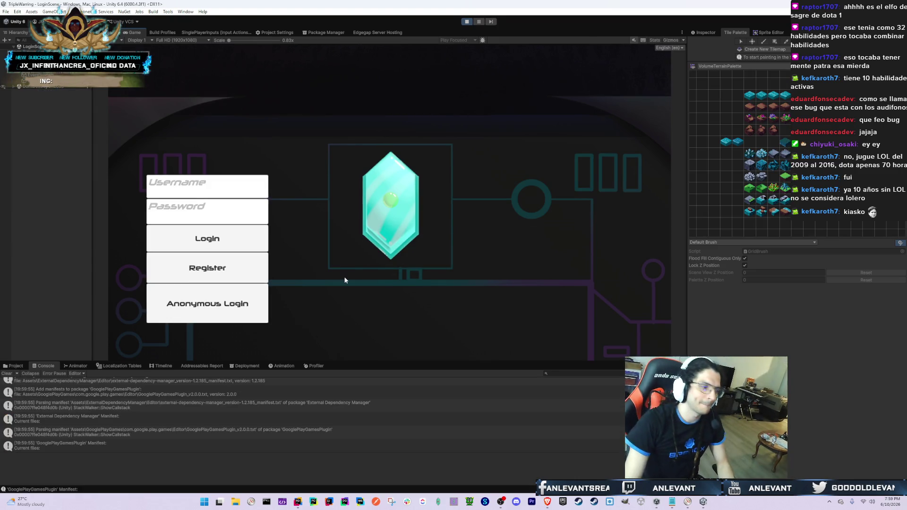
{"action": "left_click", "coordinate": [213, 303]}
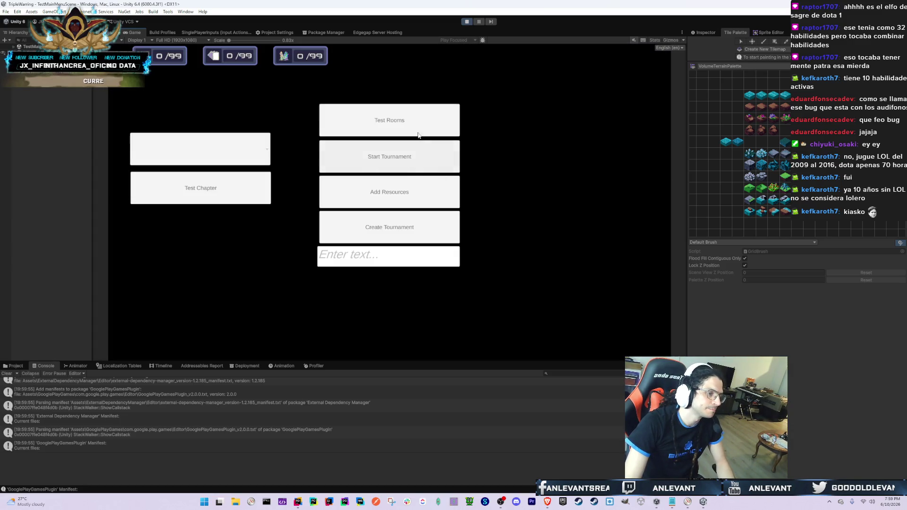
{"action": "left_click", "coordinate": [418, 135]}
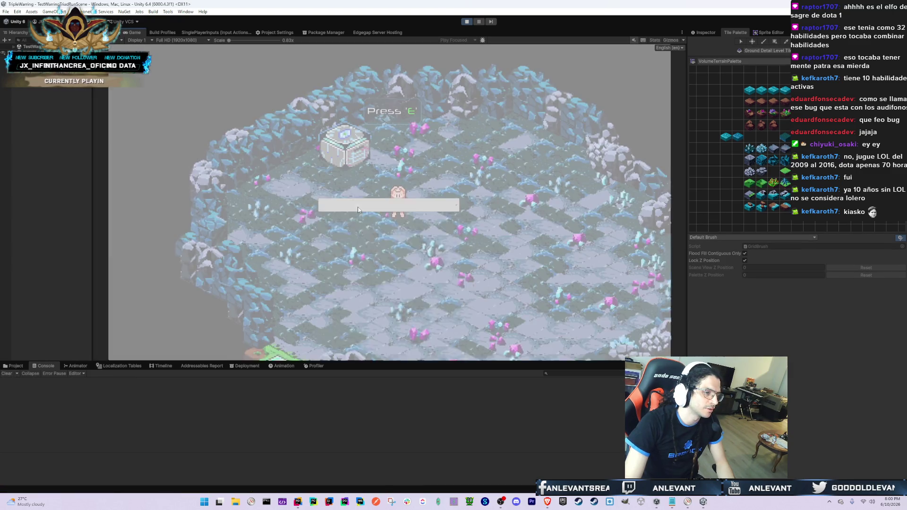
{"action": "left_click", "coordinate": [352, 206]}
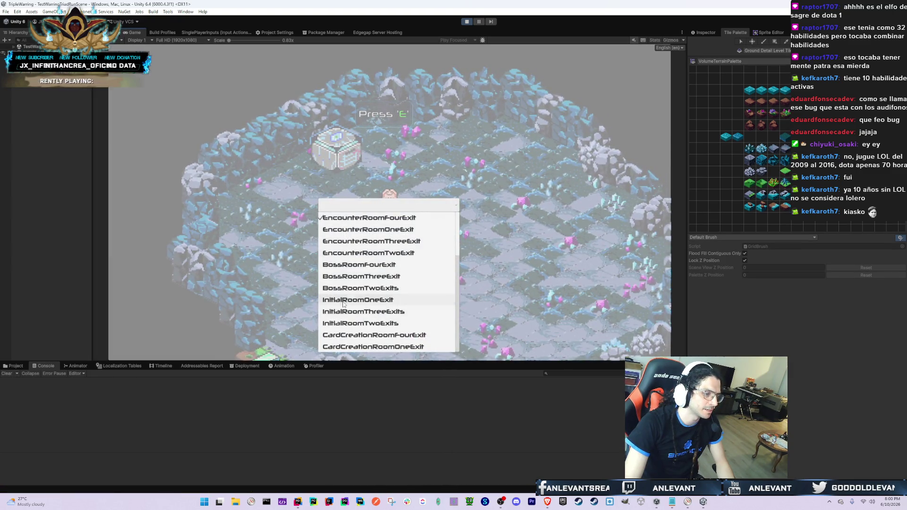
- Load the forest island room and scroll the player's Inspector to Capsule Collider 2D
{"action": "left_click", "coordinate": [343, 302]}
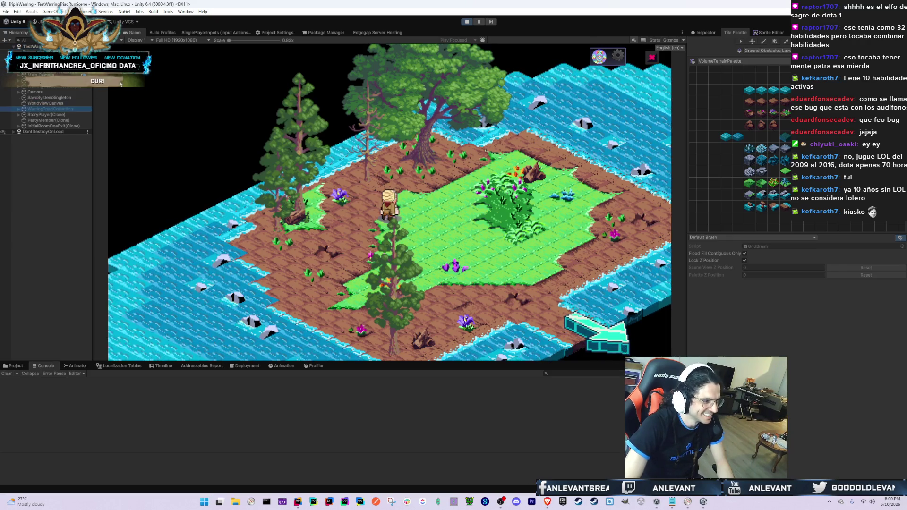
{"action": "left_click", "coordinate": [702, 33]}
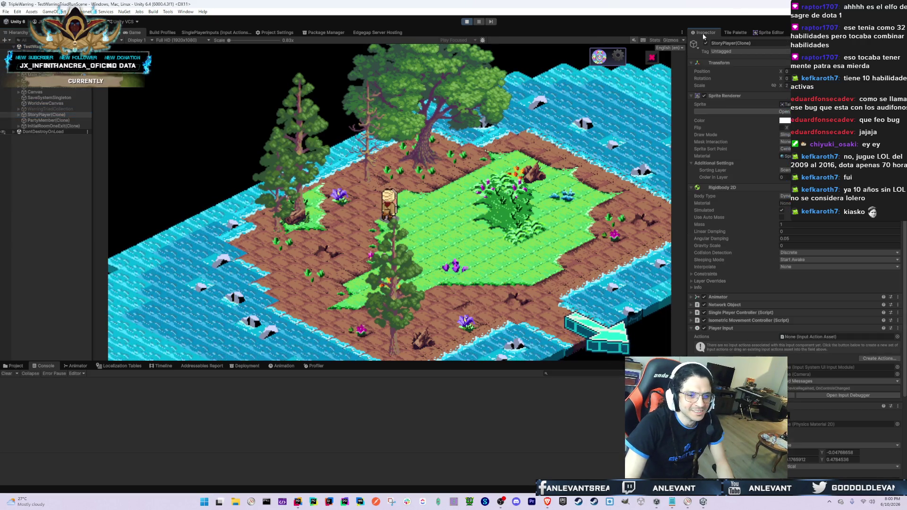
{"action": "scroll", "coordinate": [756, 284], "scroll_direction": "down", "scroll_amount": 4}
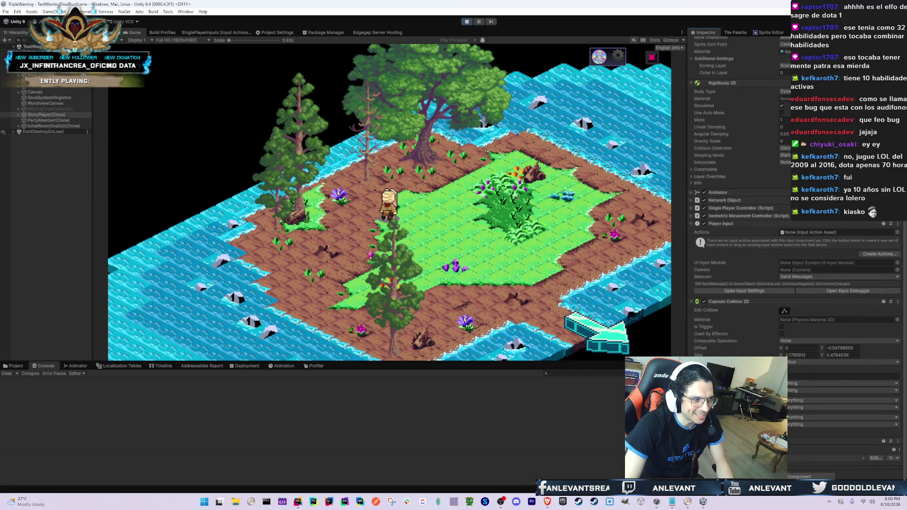
- Frame StoryPlayer(Clone) in Scene view to examine its capsule collider up close
{"action": "key", "text": "ctrl+1"}
{"action": "double_click", "coordinate": [58, 115]}
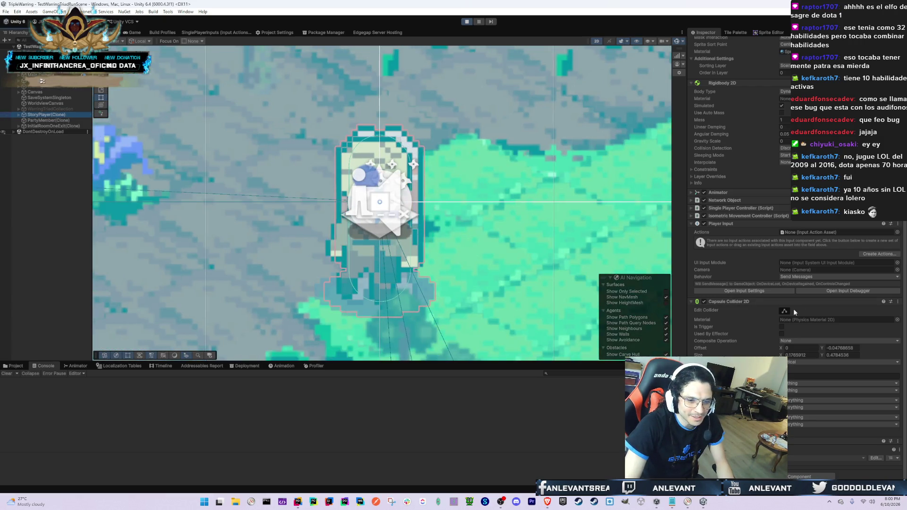
{"action": "scroll", "coordinate": [512, 279], "scroll_direction": "up", "scroll_amount": 1}
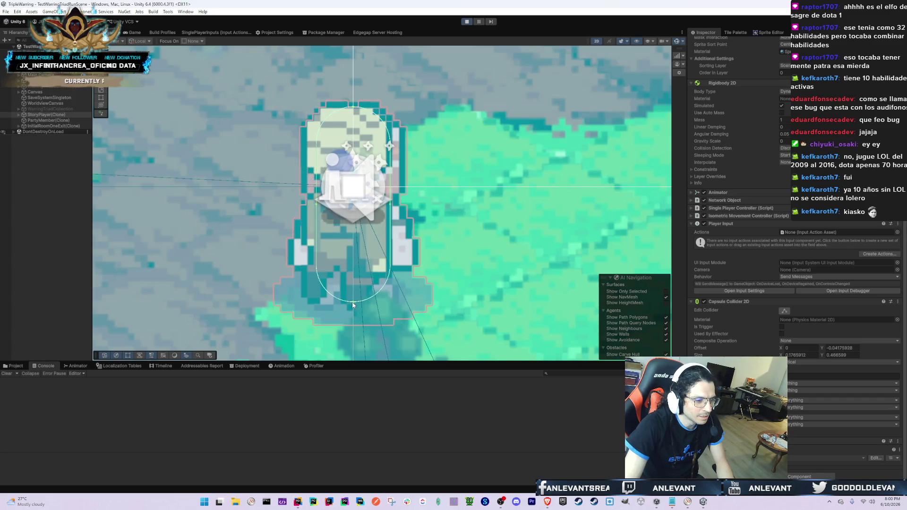
{"action": "left_click", "coordinate": [135, 31]}
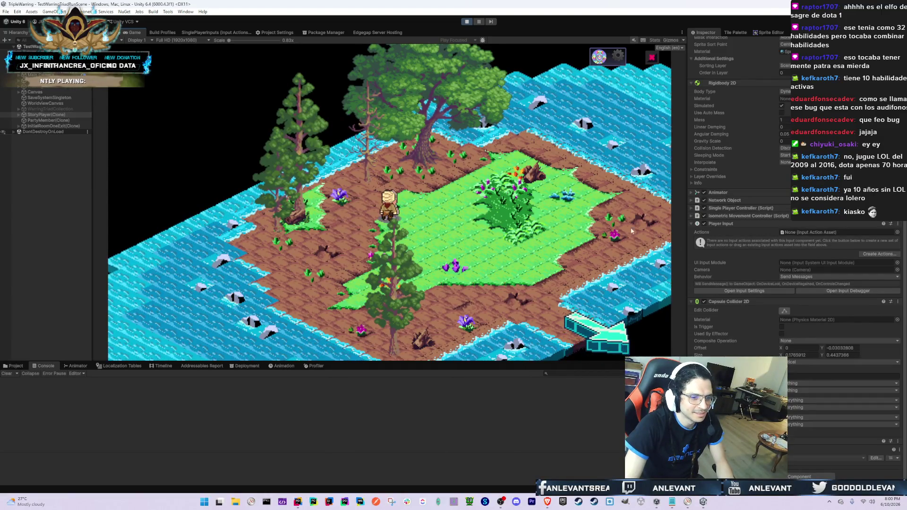
{"action": "left_click", "coordinate": [107, 32]}
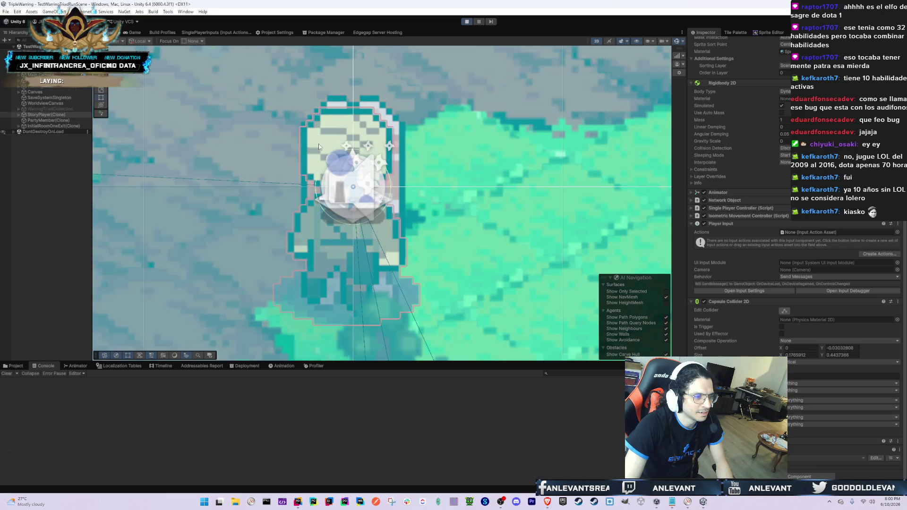
{"action": "key", "text": "alt+Tab"}
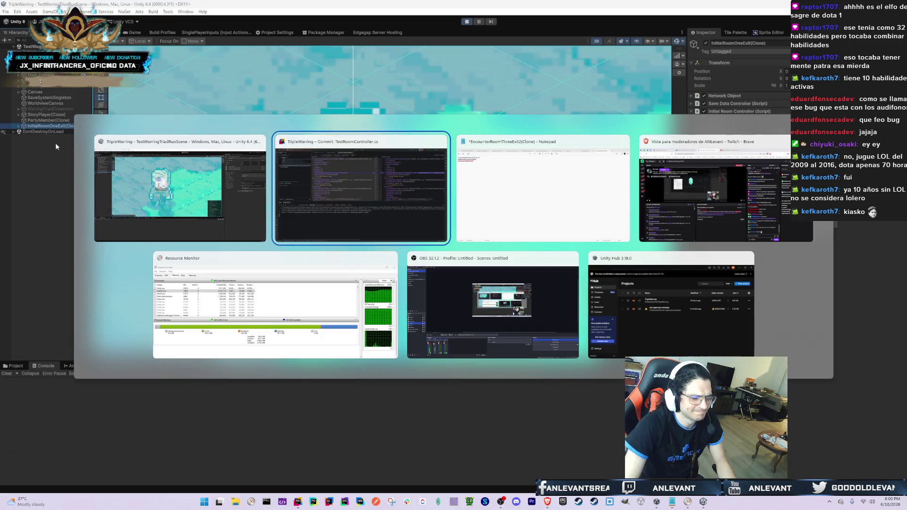
- Select the player in Unity to inspect its components
{"action": "key", "text": "alt+Tab"}
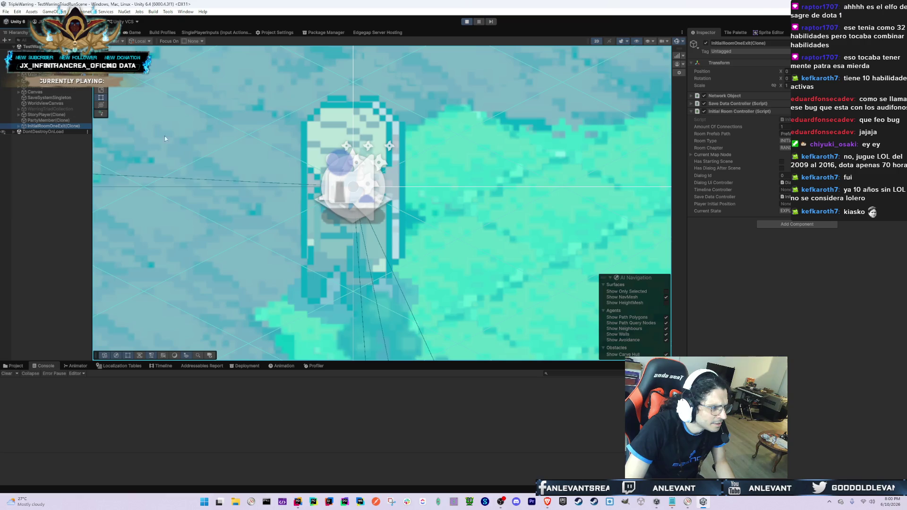
{"action": "left_click", "coordinate": [61, 114]}
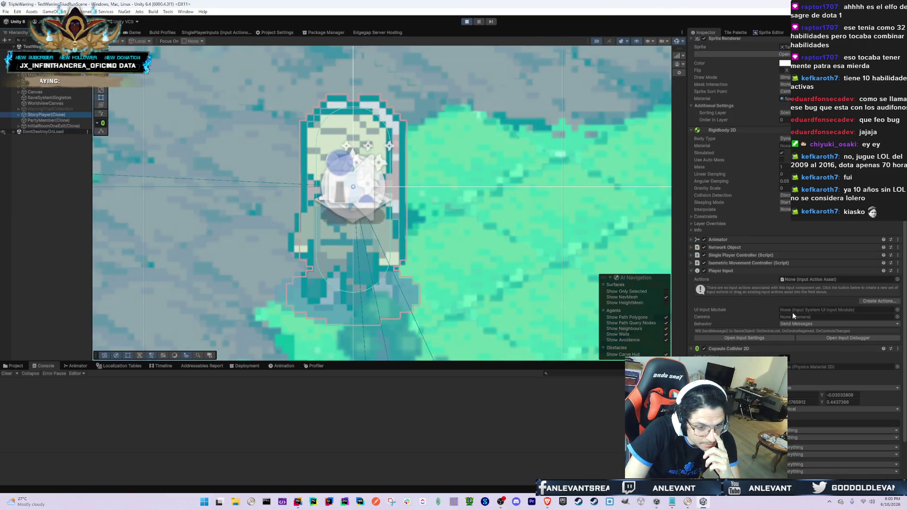
{"action": "left_click", "coordinate": [796, 280]}
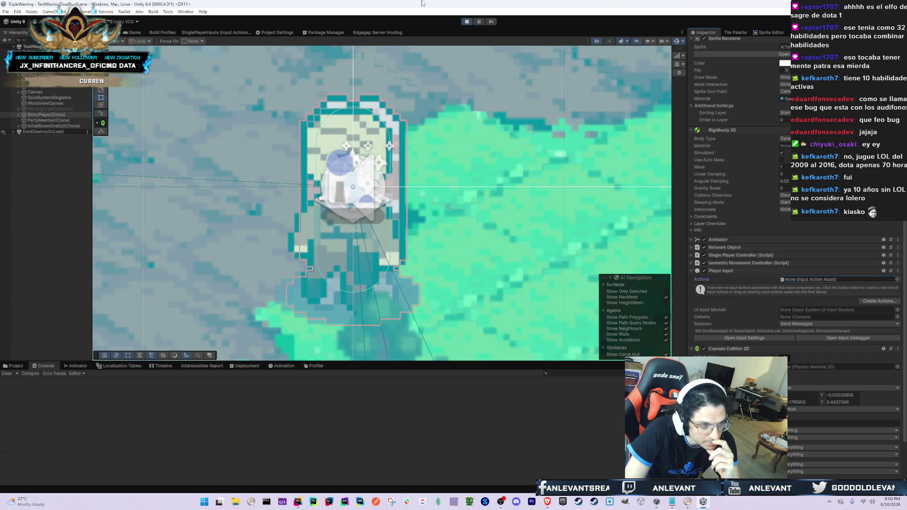
- Review the EncounterRoomFourExit.prefab diffs in Rider and stop the play test
{"action": "key", "text": "alt+Tab"}
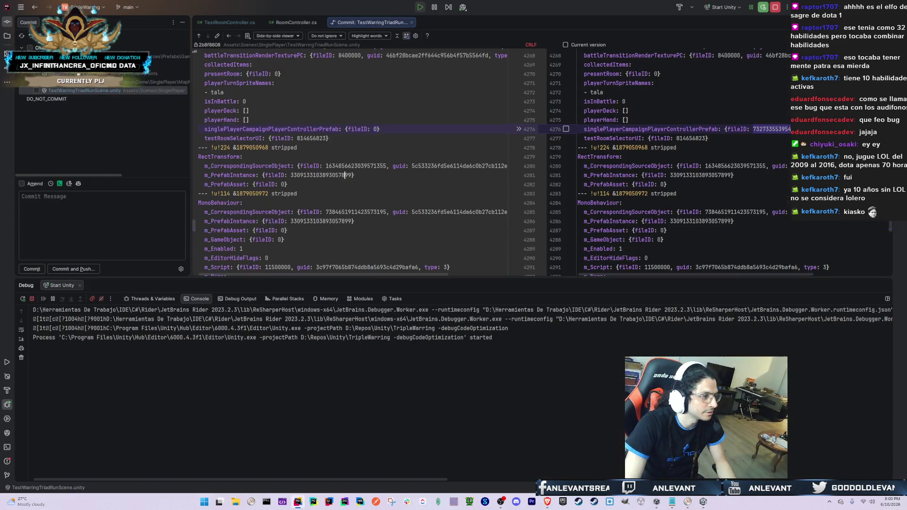
{"action": "key", "text": "Up"}
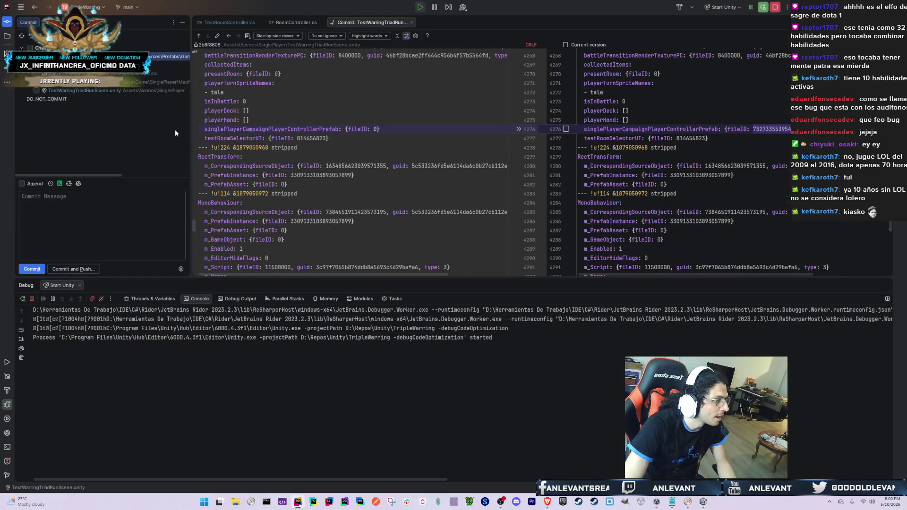
{"action": "key", "text": "Up"}
{"action": "key", "text": "Down"}
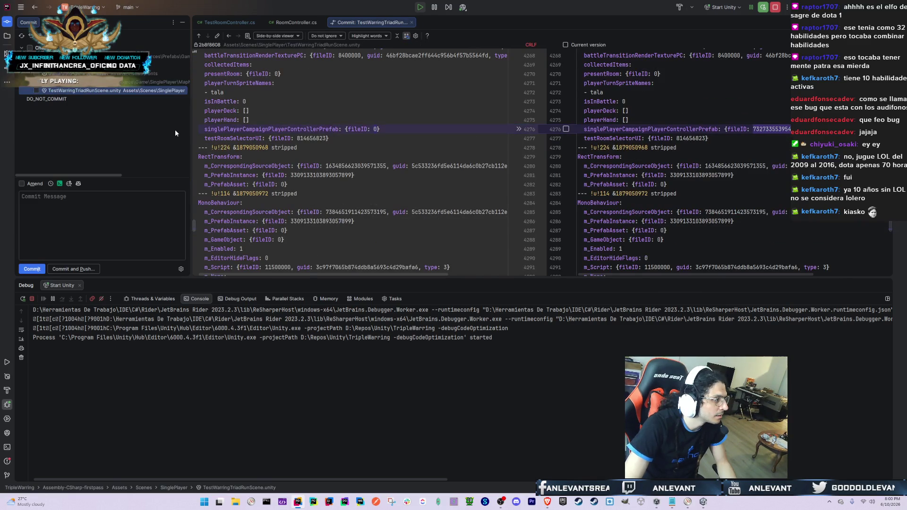
{"action": "key", "text": "alt+Tab"}
{"action": "left_click", "coordinate": [466, 21]}
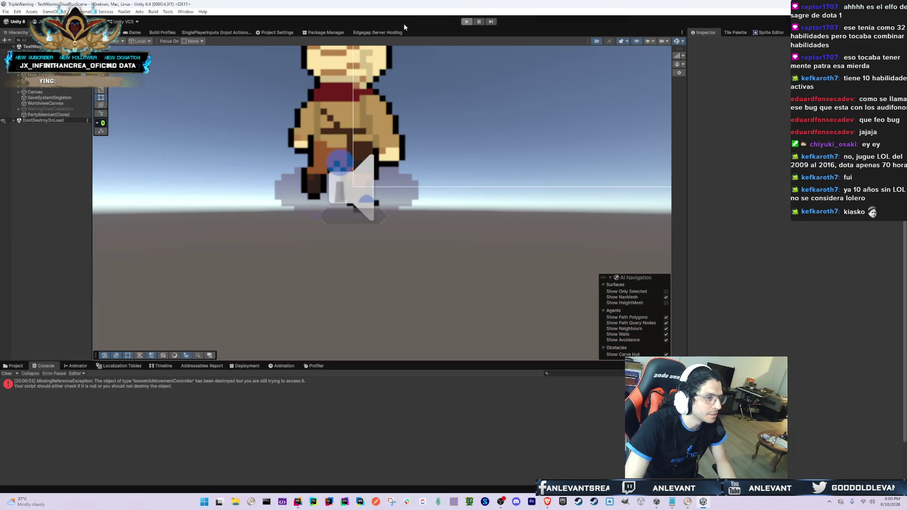
- Check the GalliardStd-Ultra SDF.asset diff, then open the missing-reference error's code line
{"action": "key", "text": "alt+Tab"}
{"action": "key", "text": "Up"}
{"action": "key", "text": "Up"}
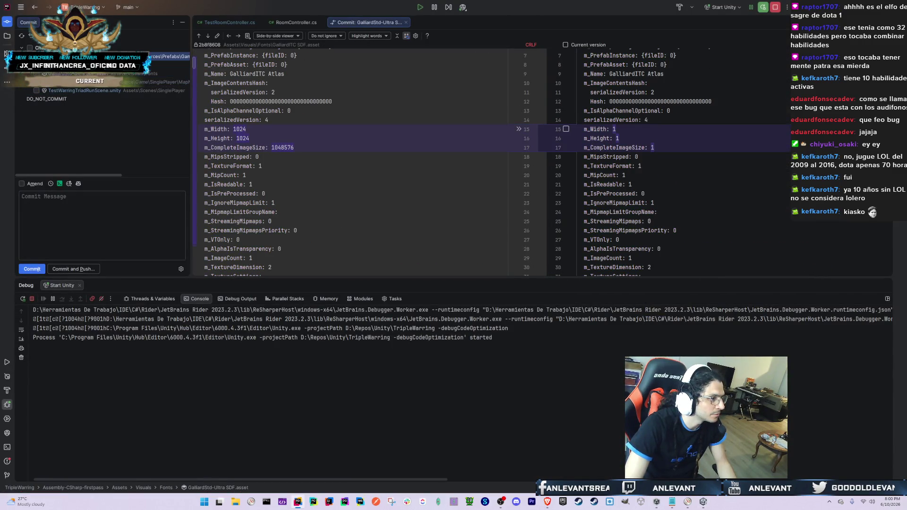
{"action": "key", "text": "alt+Tab"}
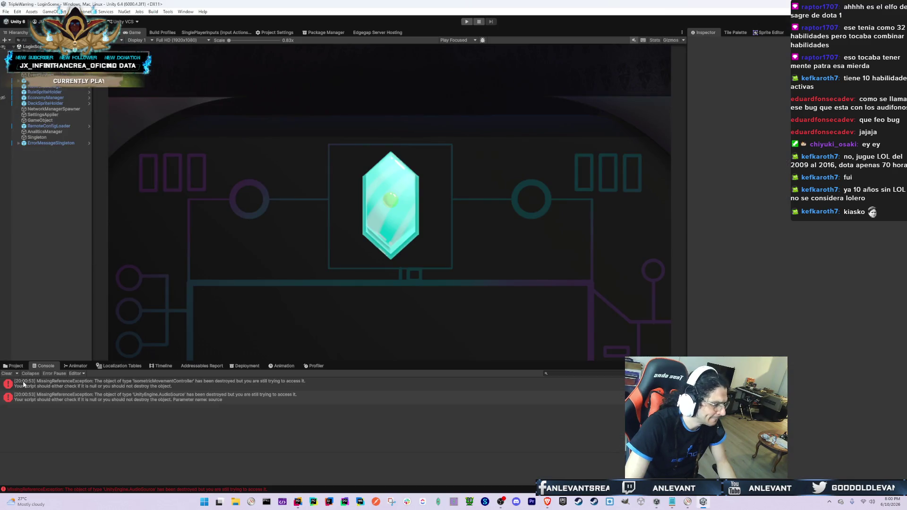
{"action": "left_click", "coordinate": [56, 387]}
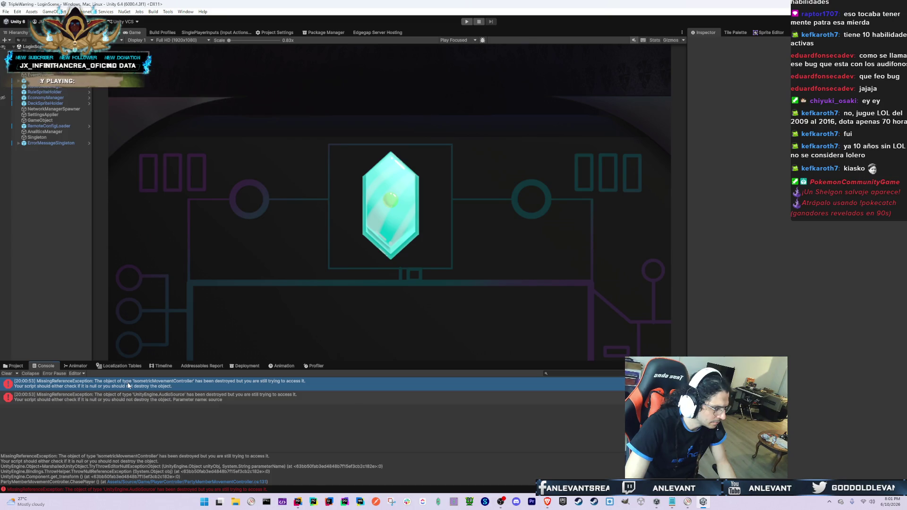
{"action": "double_click", "coordinate": [128, 385]}
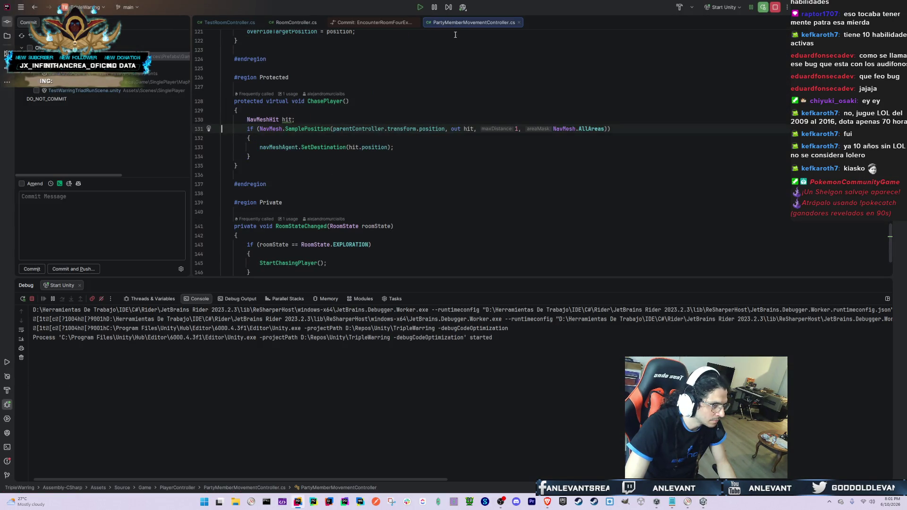
{"action": "key", "text": "alt+Tab"}
{"action": "left_click", "coordinate": [14, 366]}
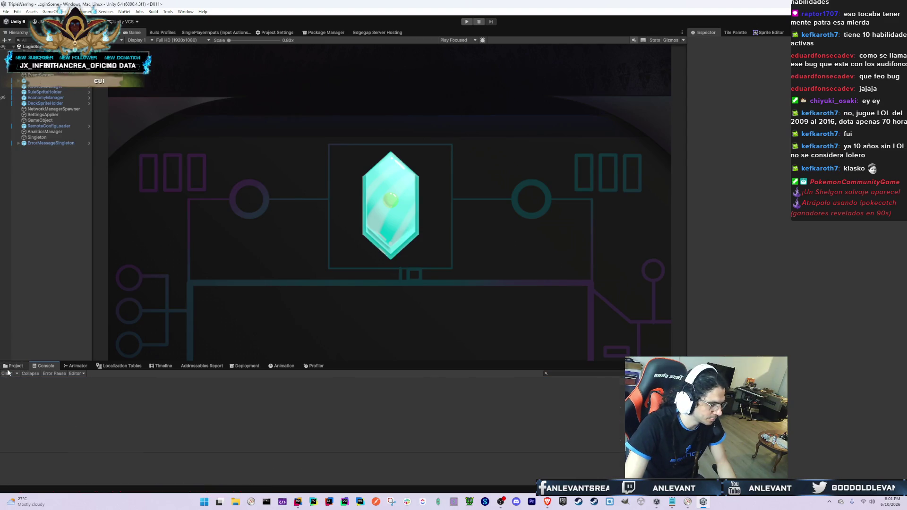
- Search 'StoryPla', open the StoryPlayer prefab and set Player Input actions to SinglePlayerInputs
{"action": "type", "text": "PlayerC"}
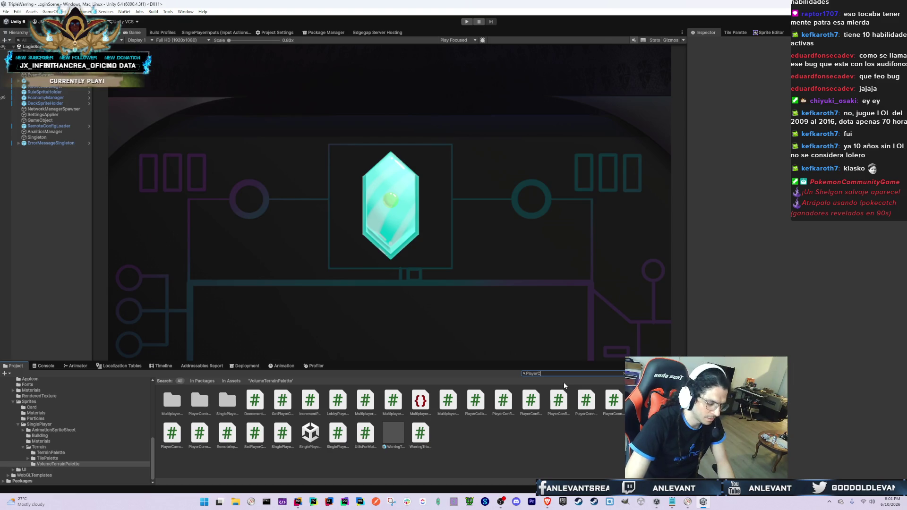
{"action": "key", "text": "Escape"}
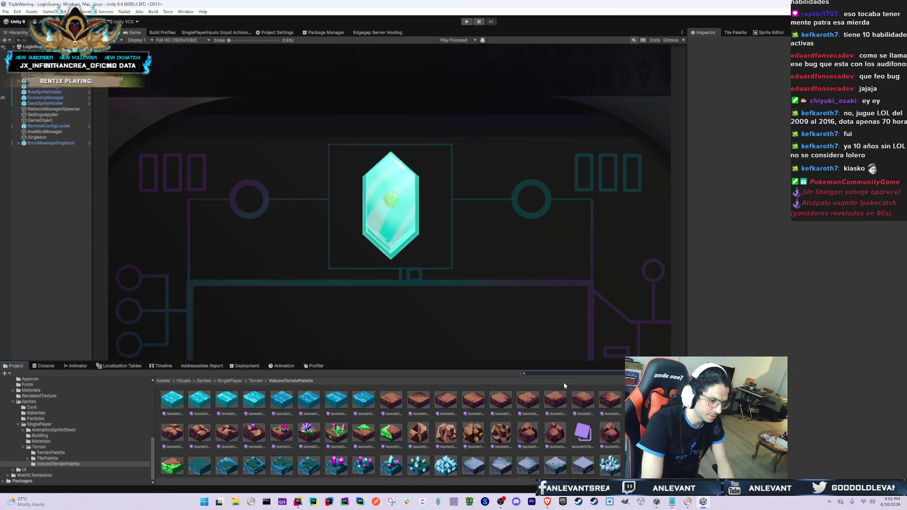
{"action": "type", "text": "StoryPla"}
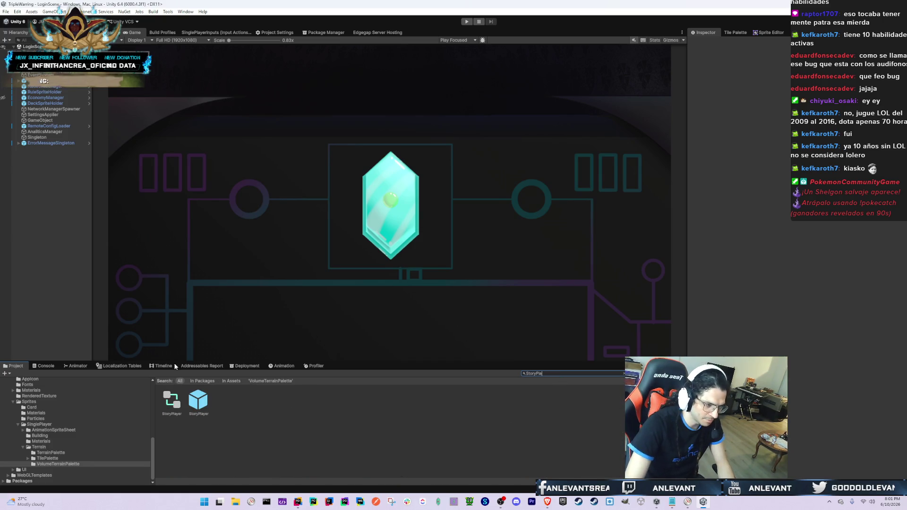
{"action": "left_click", "coordinate": [199, 399]}
{"action": "double_click", "coordinate": [200, 398]}
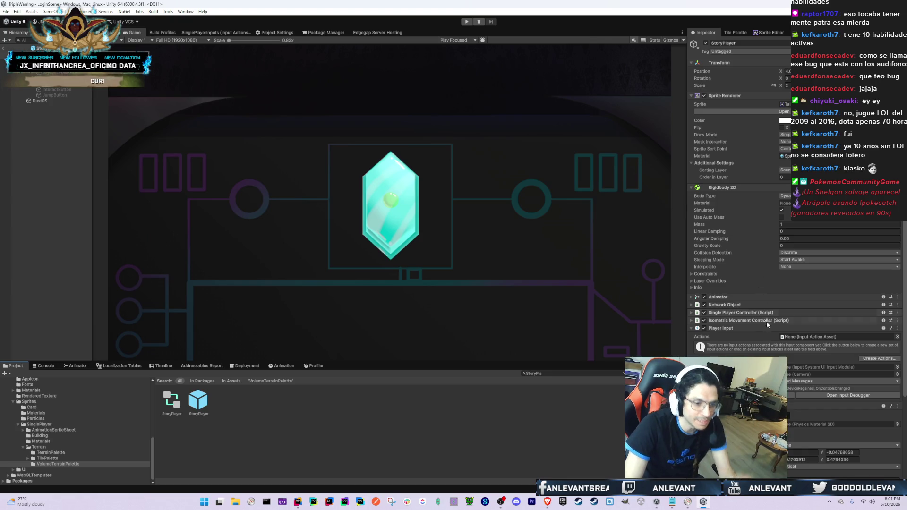
{"action": "left_click", "coordinate": [897, 337]}
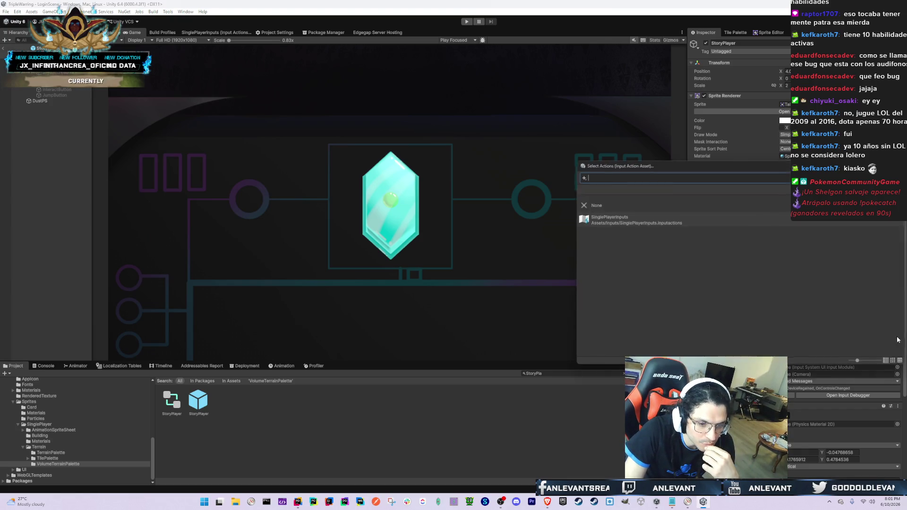
{"action": "double_click", "coordinate": [635, 219]}
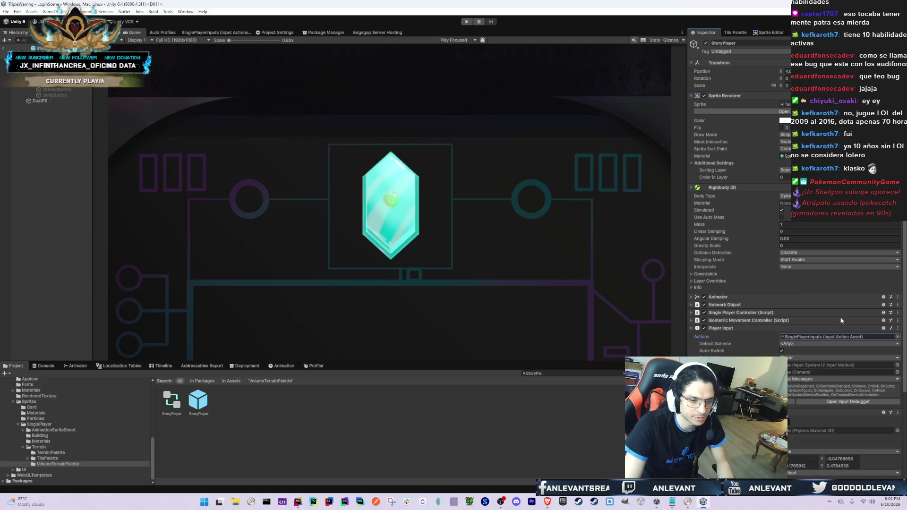
{"action": "key", "text": "alt+Tab"}
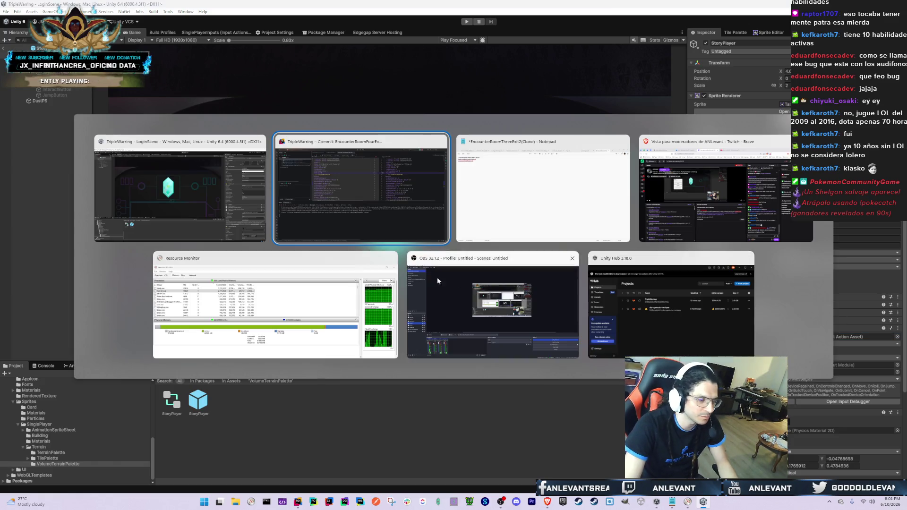
- Run git status in Rider's terminal to list the modified files
{"action": "left_click", "coordinate": [121, 137]}
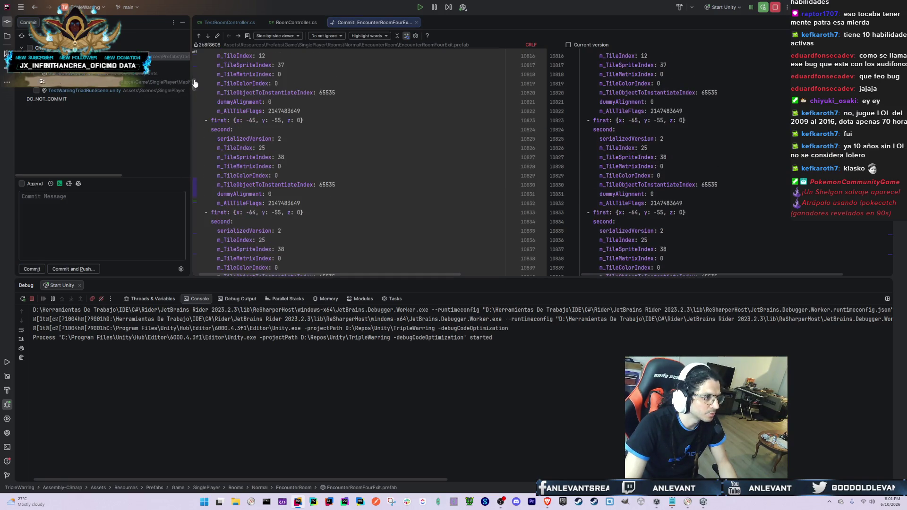
{"action": "left_click", "coordinate": [75, 439]}
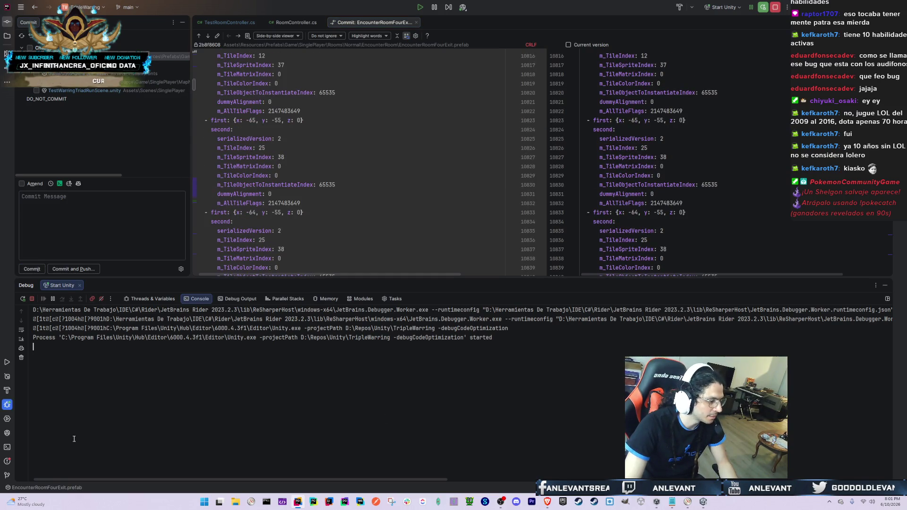
{"action": "left_click", "coordinate": [7, 447]}
{"action": "type", "text": "git status"}
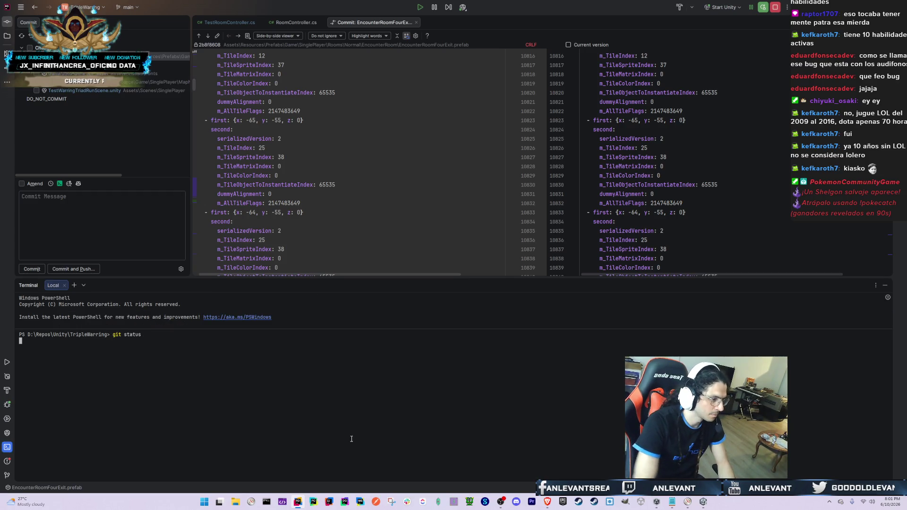
{"action": "key", "text": "Return"}
- Roll back StoryPlayer.prefab's local changes from the Commit changes list
{"action": "left_click_drag", "start_coordinate": [209, 375], "coordinate": [240, 379]}
{"action": "left_click", "coordinate": [89, 83]}
{"action": "left_click", "coordinate": [90, 90]}
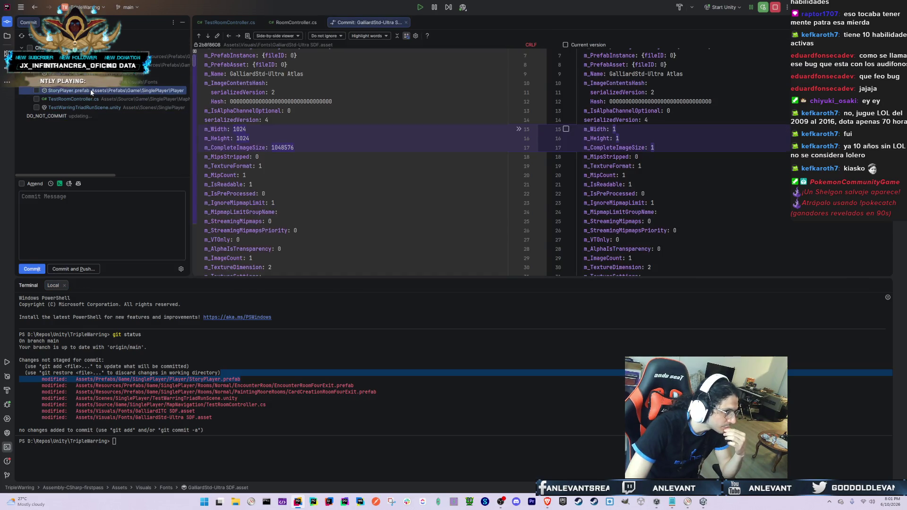
{"action": "right_click", "coordinate": [91, 90]}
{"action": "left_click", "coordinate": [129, 95]}
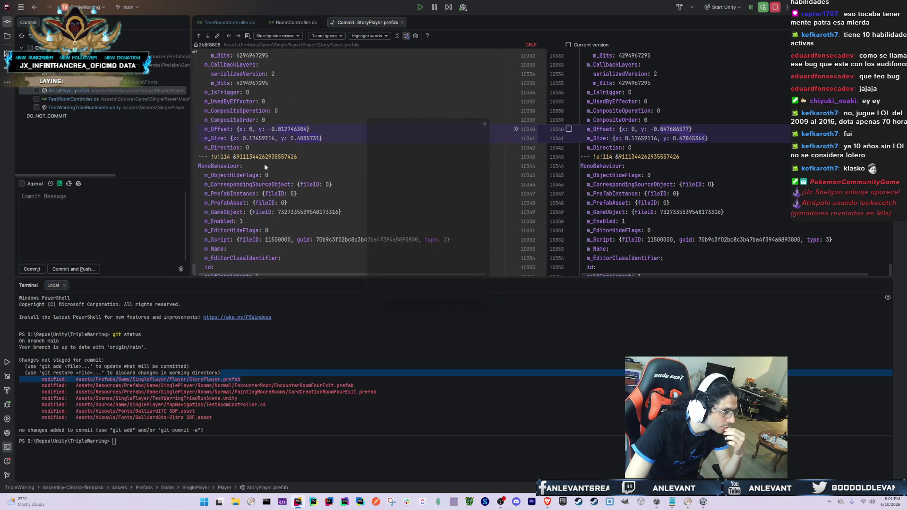
{"action": "left_click", "coordinate": [449, 298]}
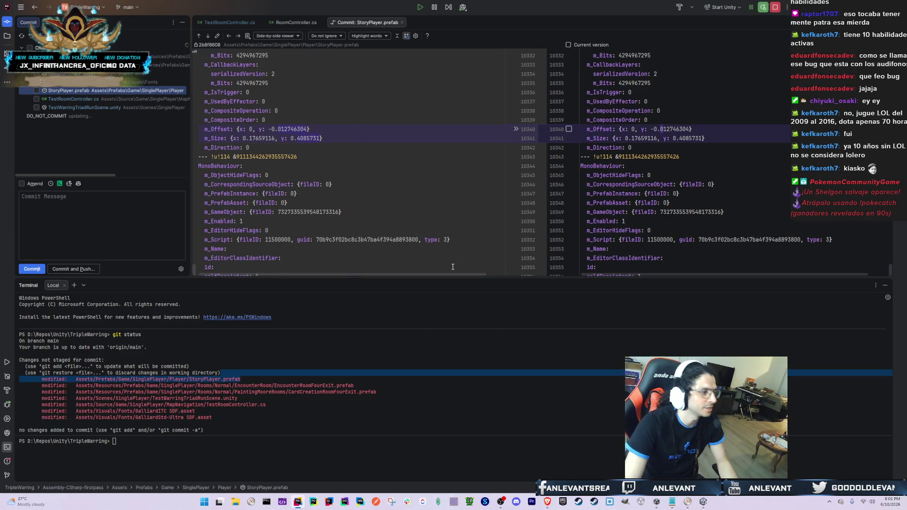
- Rerun git status to confirm the rollback, then reopen the StoryPlayer prefab in Unity
{"action": "key", "text": "alt+Tab"}
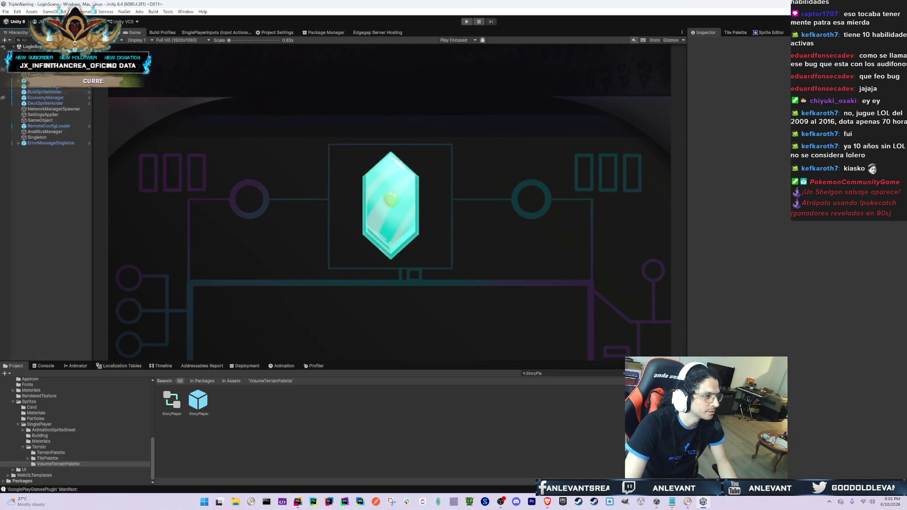
{"action": "key", "text": "alt+Tab"}
{"action": "left_click", "coordinate": [165, 64]}
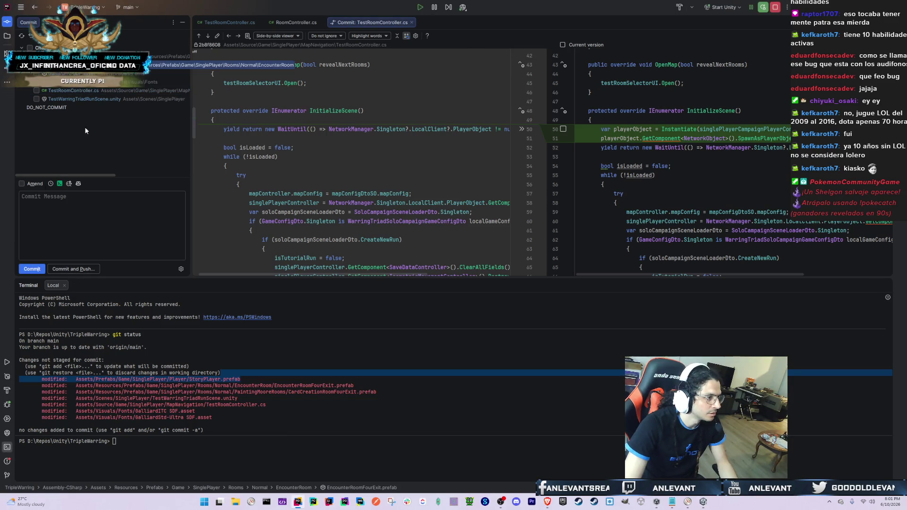
{"action": "left_click", "coordinate": [370, 418]}
{"action": "type", "text": "git status"}
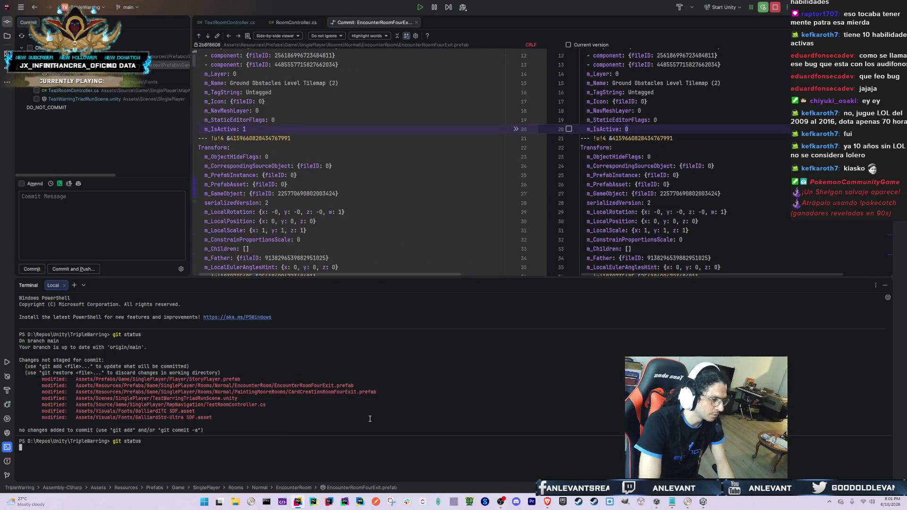
{"action": "key", "text": "Return"}
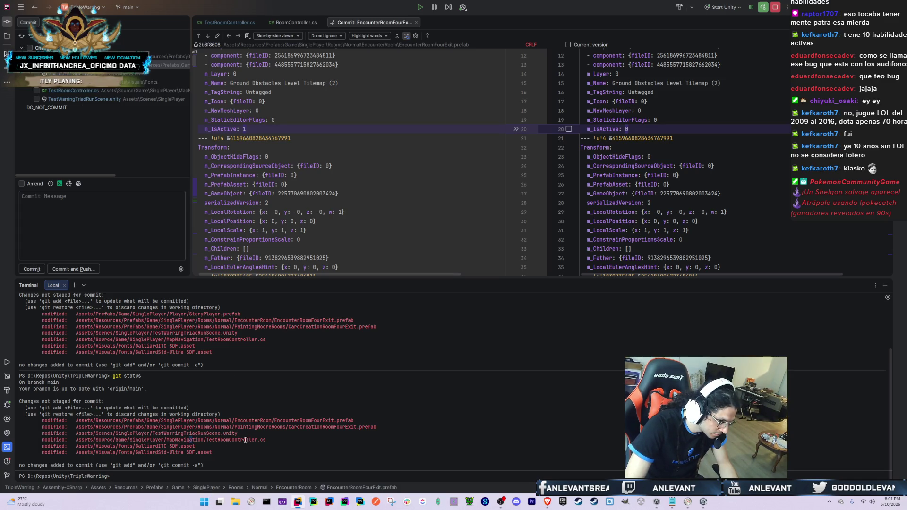
{"action": "key", "text": "alt+Tab"}
{"action": "double_click", "coordinate": [198, 401]}
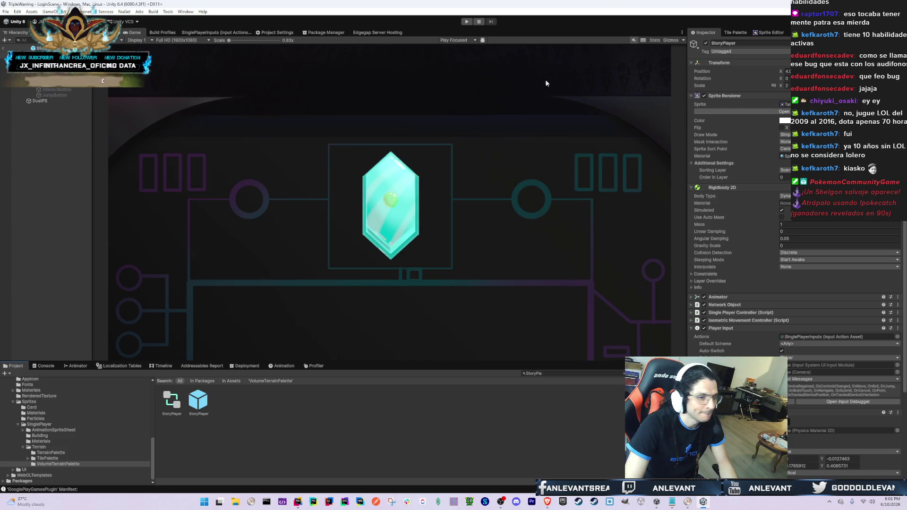
- Drag the StoryPlayer capsule collider's bottom down to the feet, exit Prefab Mode, show Game view
{"action": "scroll", "coordinate": [819, 342], "scroll_direction": "down", "scroll_amount": 4}
{"action": "scroll", "coordinate": [817, 319], "scroll_direction": "down", "scroll_amount": 2}
{"action": "left_click", "coordinate": [108, 32]}
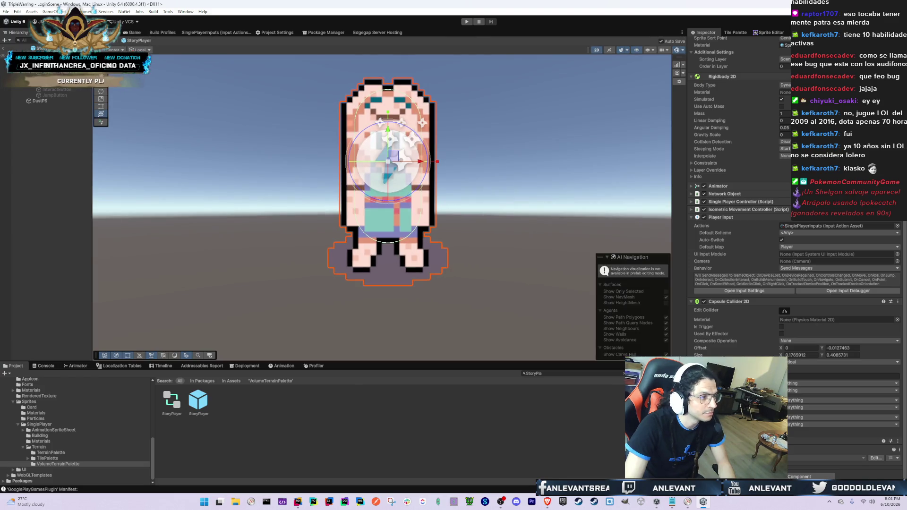
{"action": "left_click", "coordinate": [784, 310]}
{"action": "left_click_drag", "start_coordinate": [388, 244], "coordinate": [390, 267]}
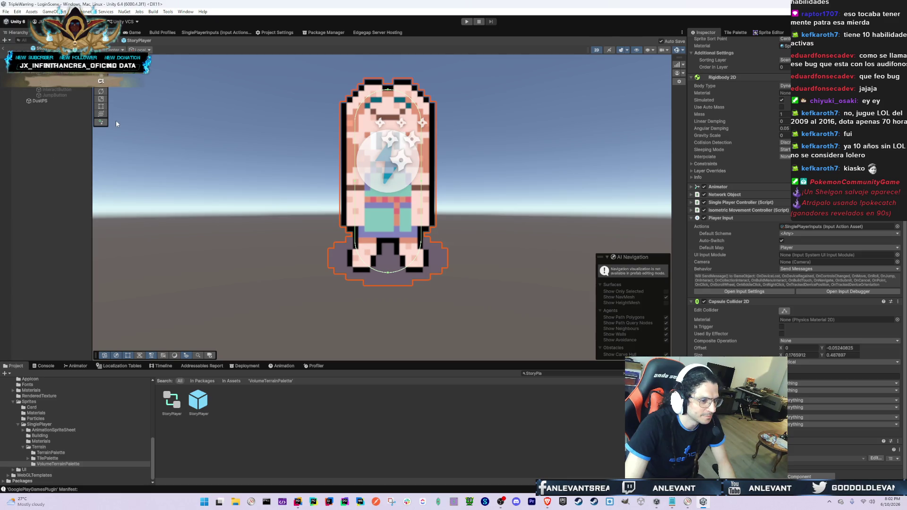
{"action": "left_click", "coordinate": [3, 49]}
{"action": "left_click", "coordinate": [141, 32]}
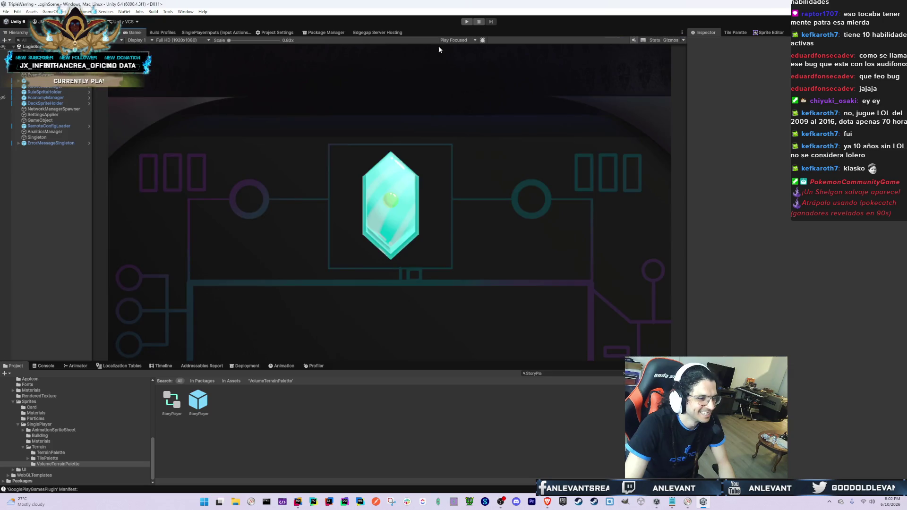
- Enter play mode, clear the console, and enter the login username before moving to the password
{"action": "left_click", "coordinate": [466, 22]}
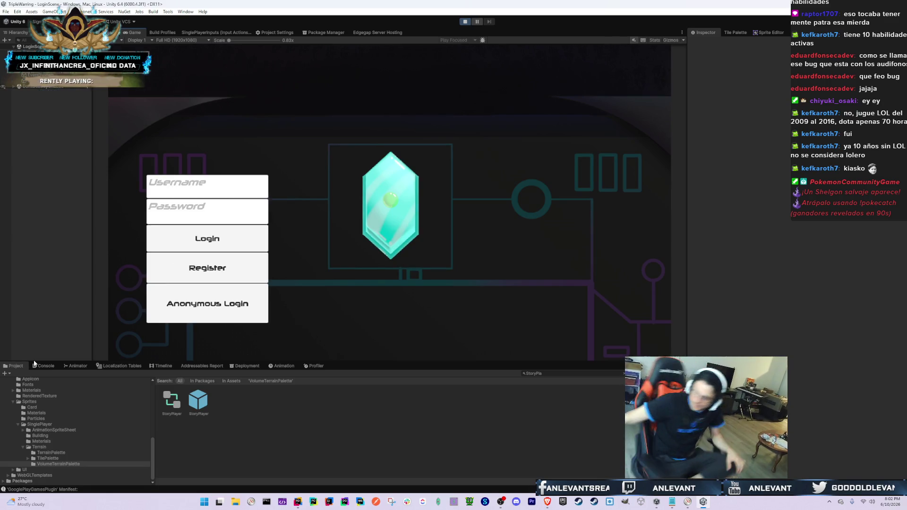
{"action": "left_click", "coordinate": [34, 364]}
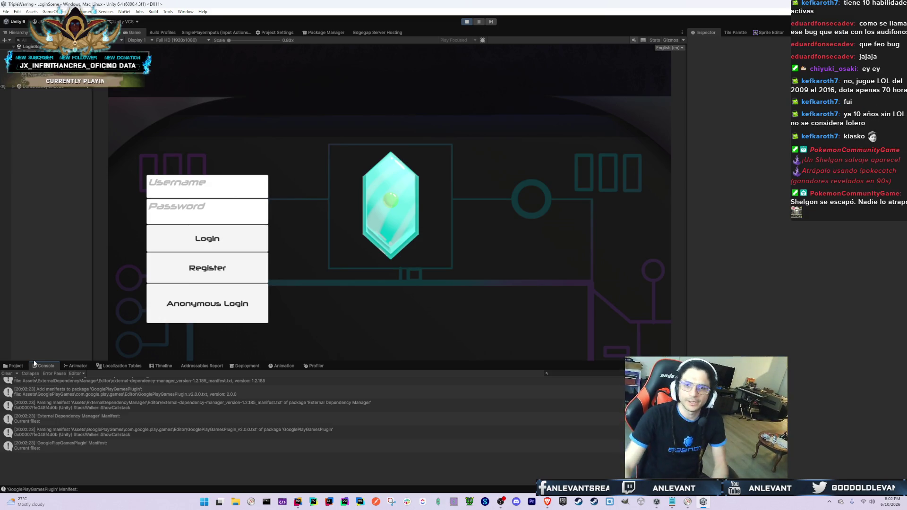
{"action": "left_click", "coordinate": [11, 373]}
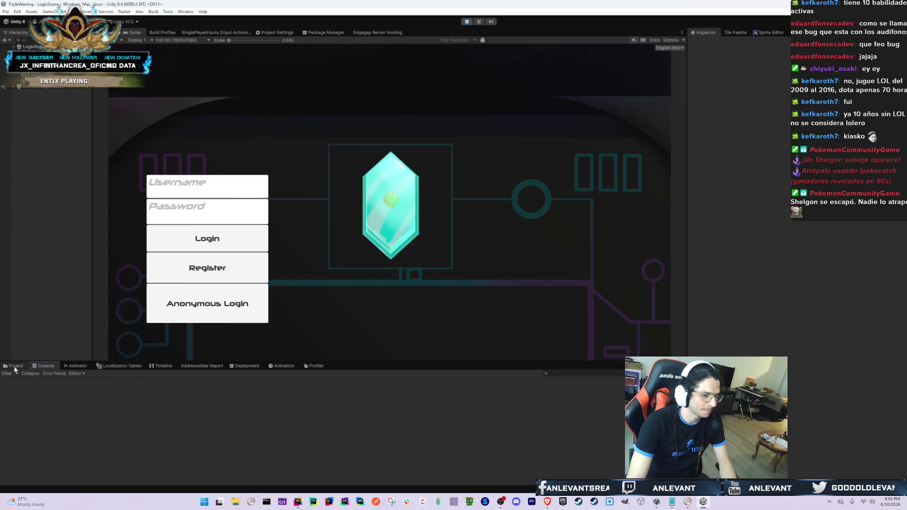
{"action": "left_click", "coordinate": [193, 189]}
{"action": "type", "text": "admin"}
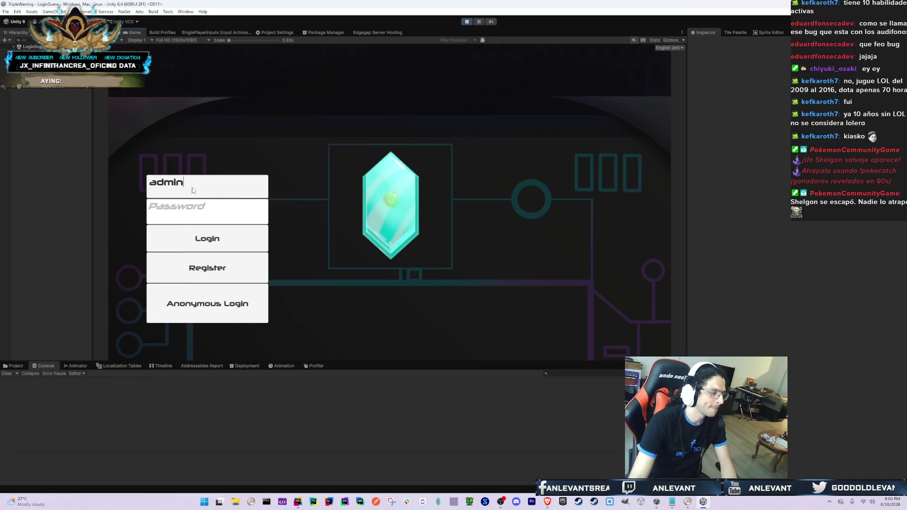
{"action": "left_click", "coordinate": [225, 207]}
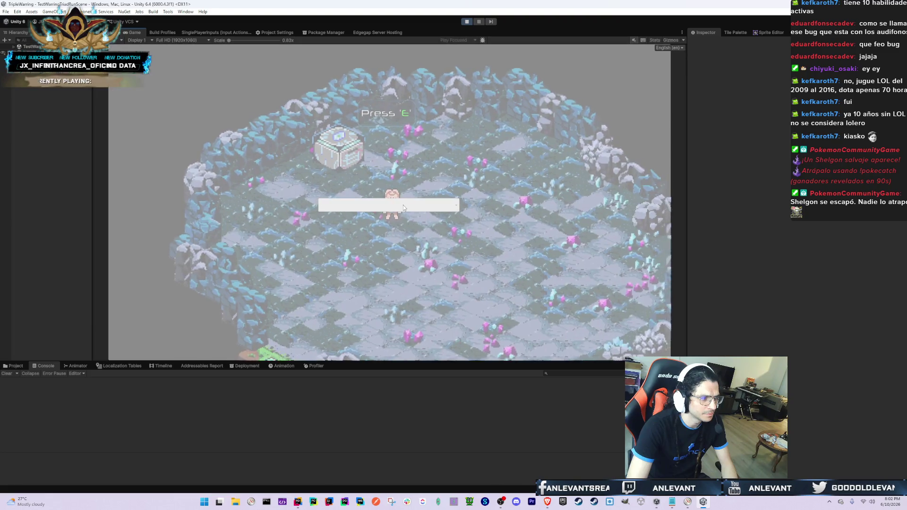
- Try the InitialRoomOneExit and EncounterRoomOneExit rooms, then load EncounterRoomFourExit
{"action": "left_click", "coordinate": [403, 205]}
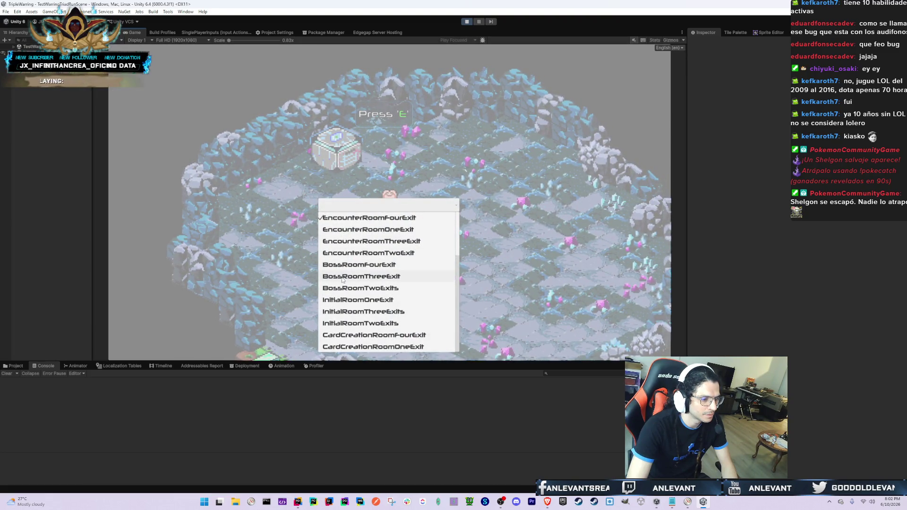
{"action": "left_click", "coordinate": [345, 299]}
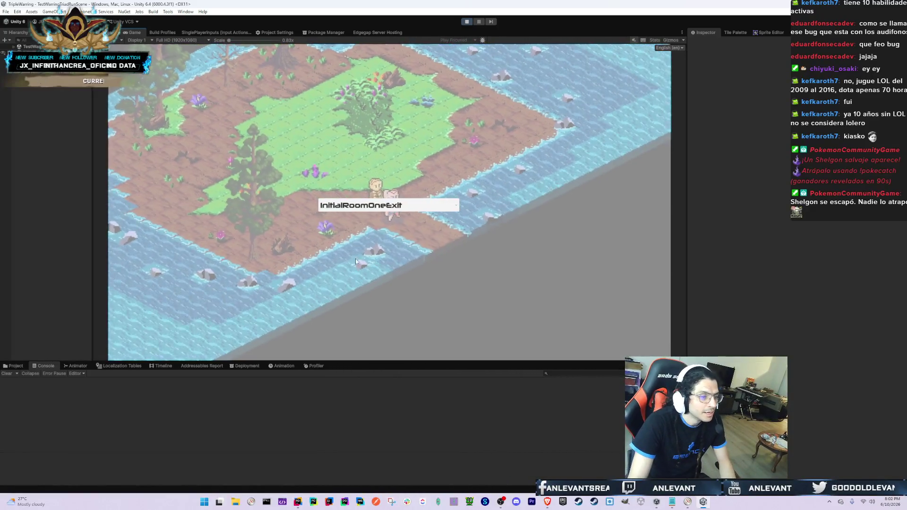
{"action": "left_click", "coordinate": [355, 205]}
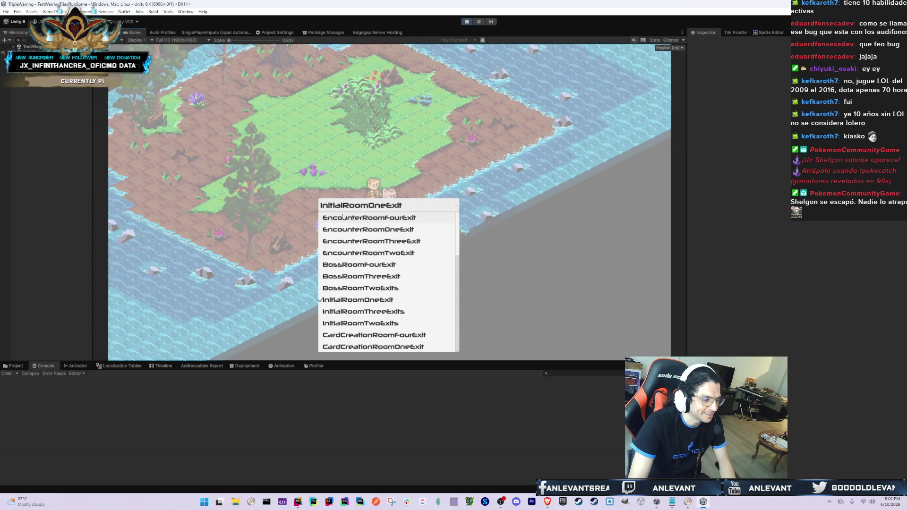
{"action": "left_click", "coordinate": [14, 365]}
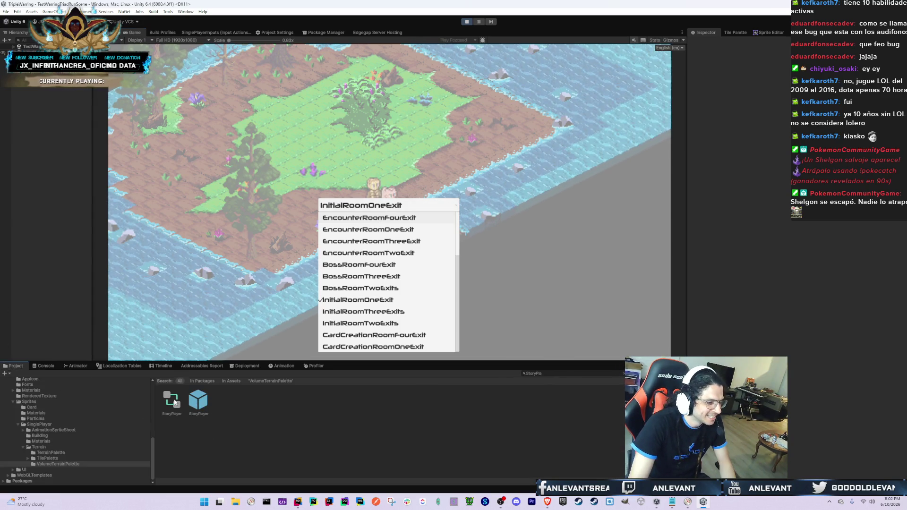
{"action": "left_click", "coordinate": [395, 230]}
{"action": "left_click", "coordinate": [395, 207]}
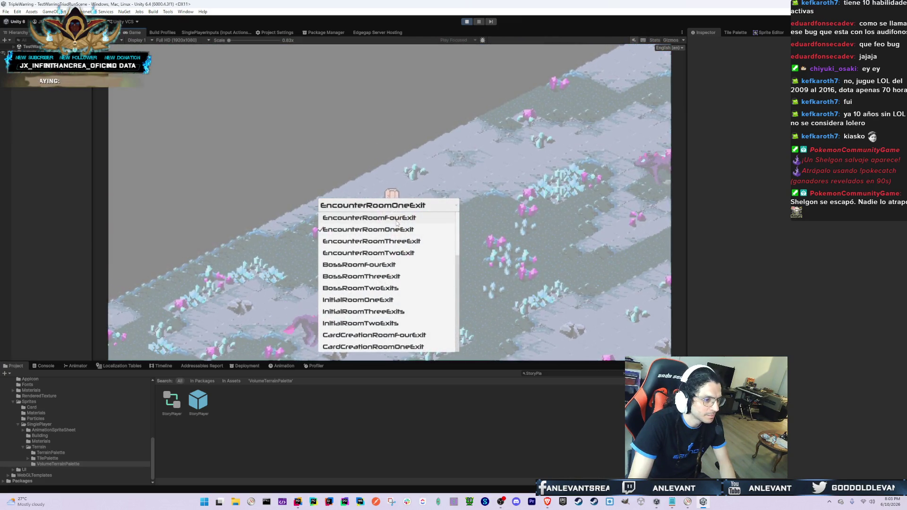
{"action": "left_click", "coordinate": [396, 219]}
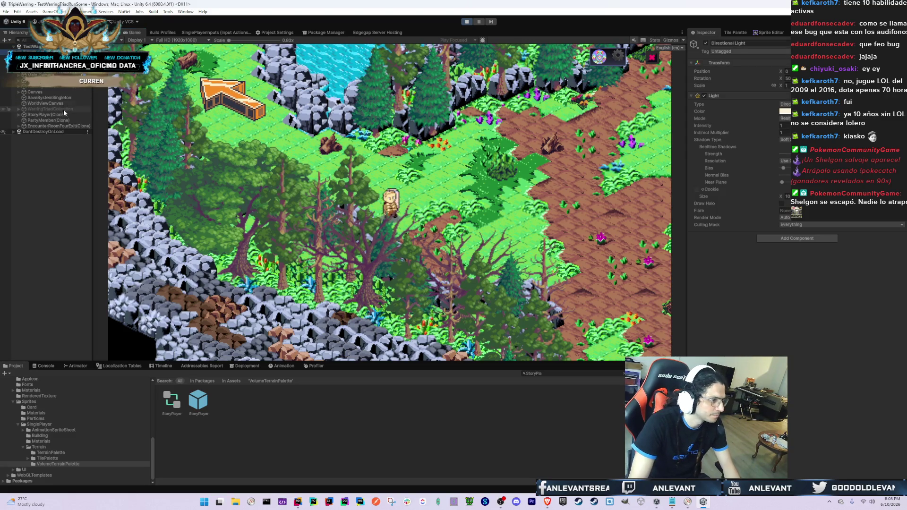
- Select the room clone, search EncounterRoomFourExit and open its prefab, ignoring the warning
{"action": "left_click", "coordinate": [61, 126]}
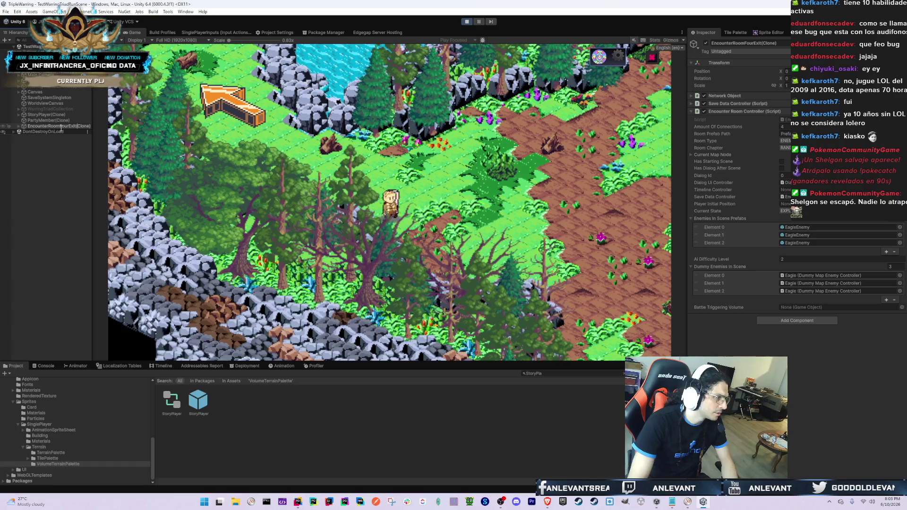
{"action": "left_click", "coordinate": [547, 372]}
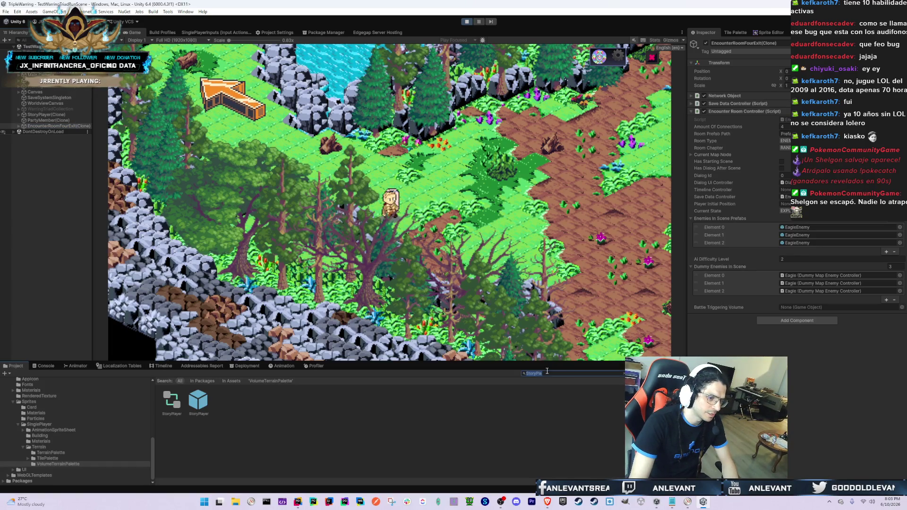
{"action": "type", "text": "EncounterRoomFourExit"}
{"action": "key", "text": "Down"}
{"action": "key", "text": "Return"}
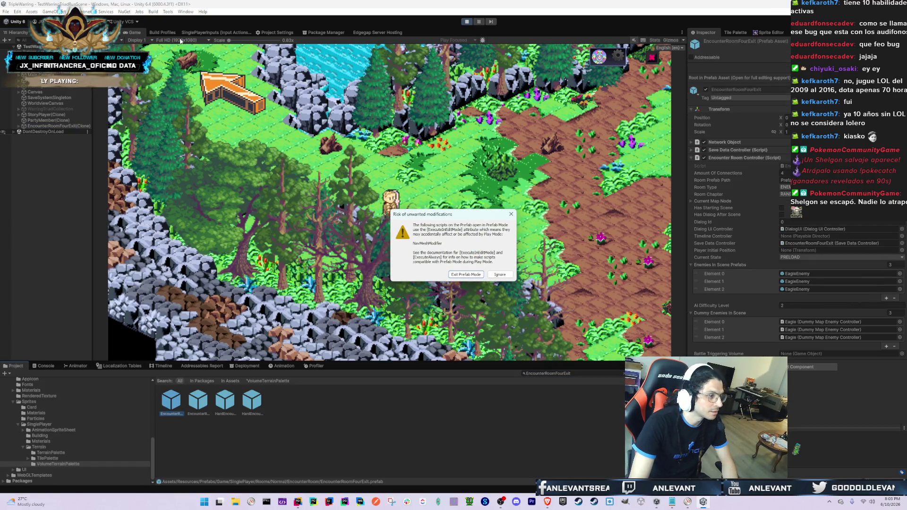
{"action": "left_click", "coordinate": [508, 276]}
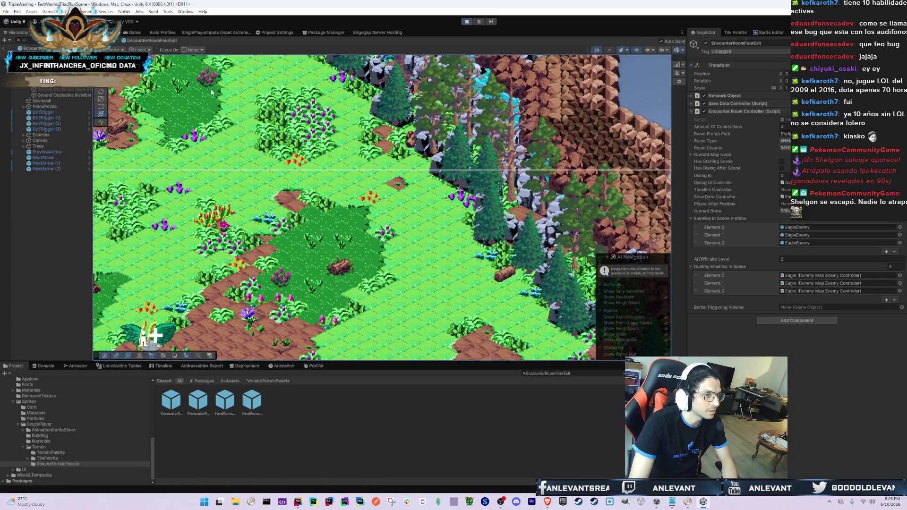
- Glance at the commit diff in Rider and the memory monitor, then select Trees in the prefab
{"action": "key", "text": "alt+Tab"}
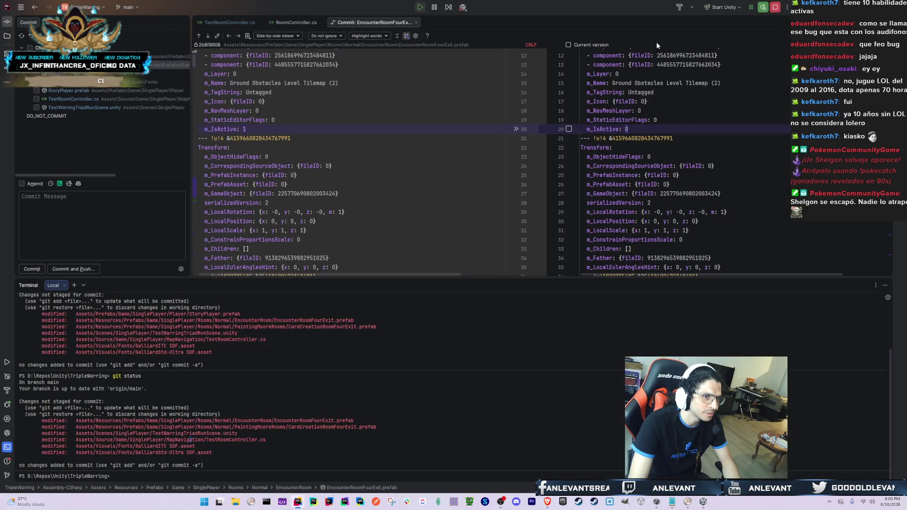
{"action": "key", "text": "alt+Tab"}
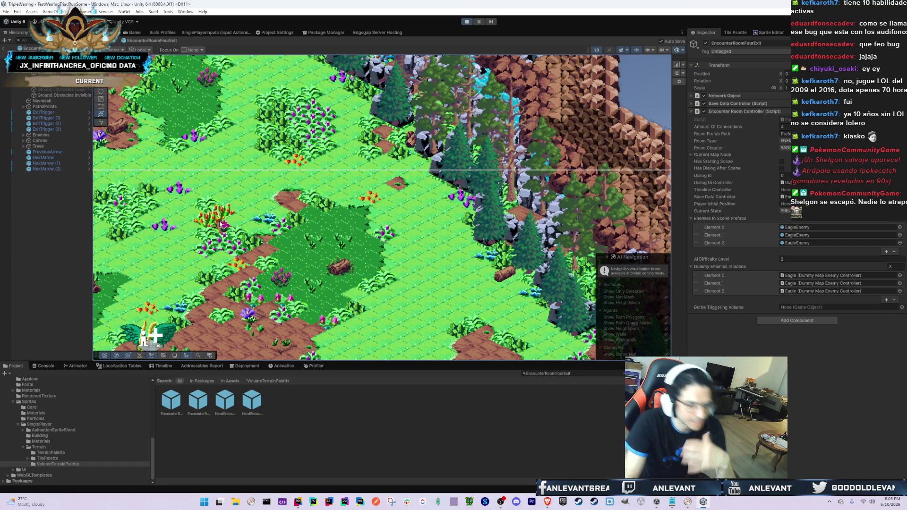
{"action": "left_click", "coordinate": [690, 504]}
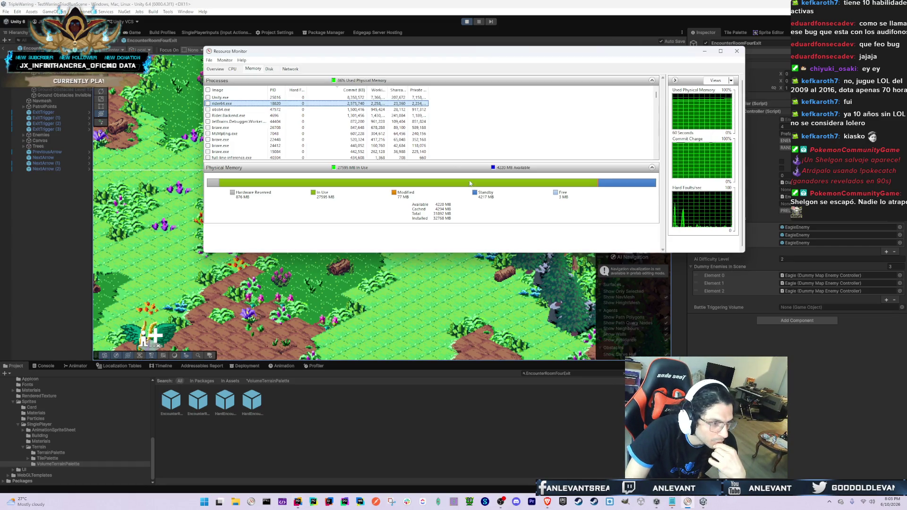
{"action": "key", "text": "alt+Tab"}
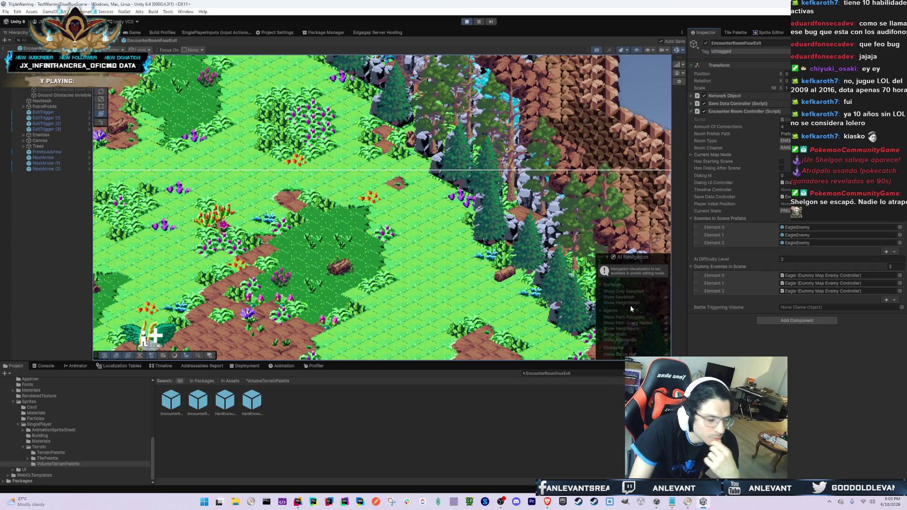
{"action": "left_click", "coordinate": [74, 146]}
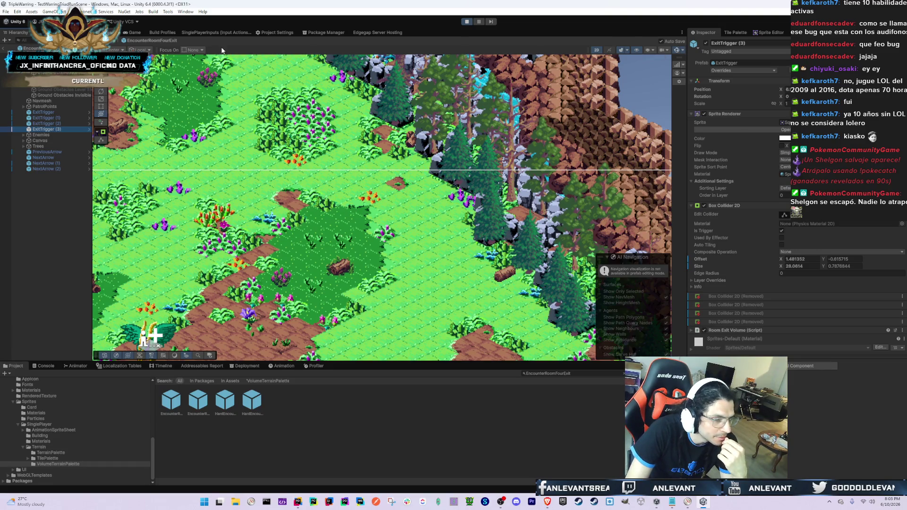
- Open the Tile Palette with the Paint brush and pan toward the cliff edge
{"action": "left_click", "coordinate": [757, 33]}
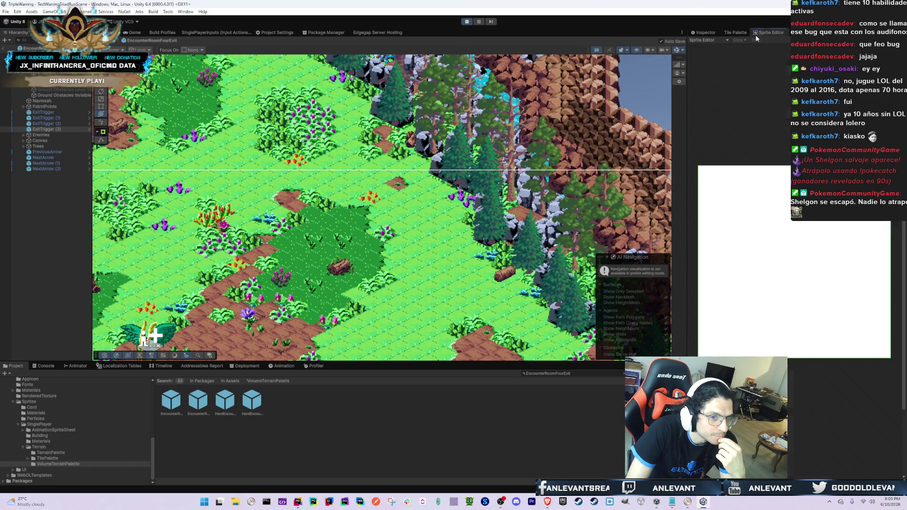
{"action": "left_click", "coordinate": [731, 32]}
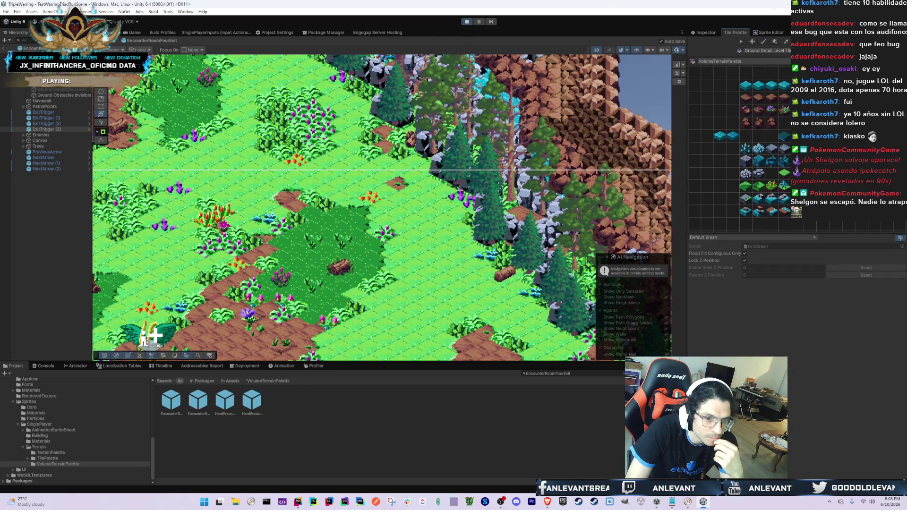
{"action": "left_click", "coordinate": [763, 42]}
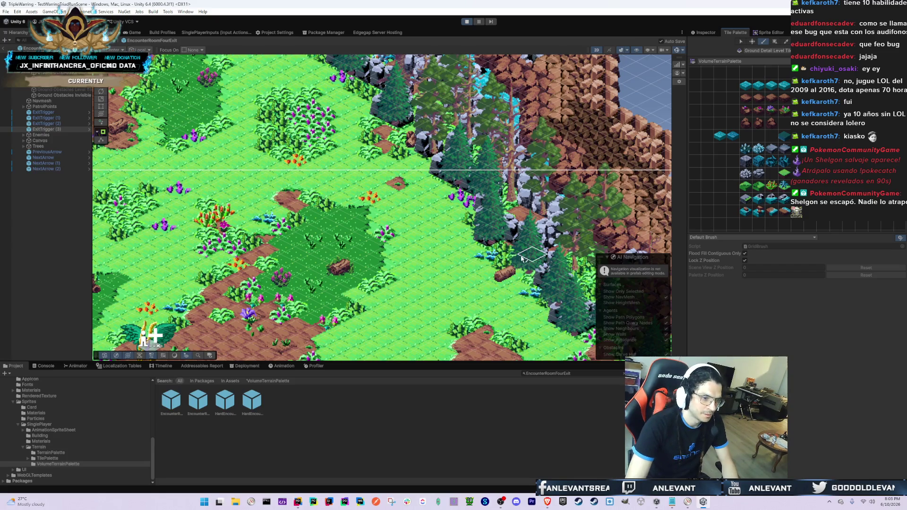
{"action": "left_click_drag", "start_coordinate": [546, 311], "coordinate": [509, 236]}
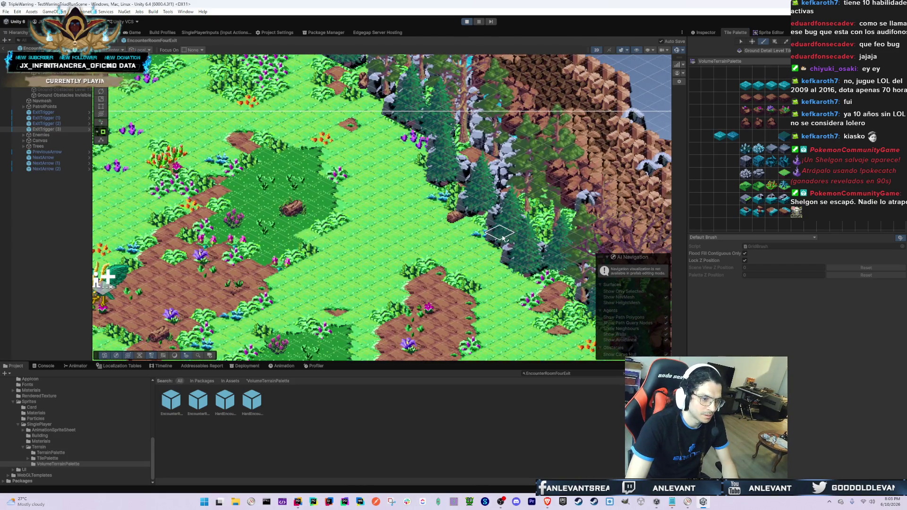
- Select the Ground Obstacles Invisible tilemap and show its properties in the Inspector
{"action": "left_click", "coordinate": [39, 90]}
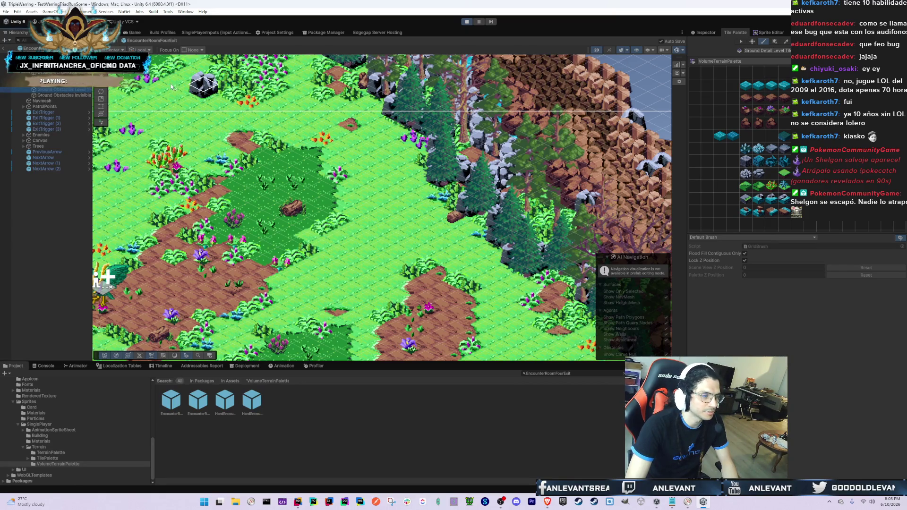
{"action": "left_click", "coordinate": [61, 95]}
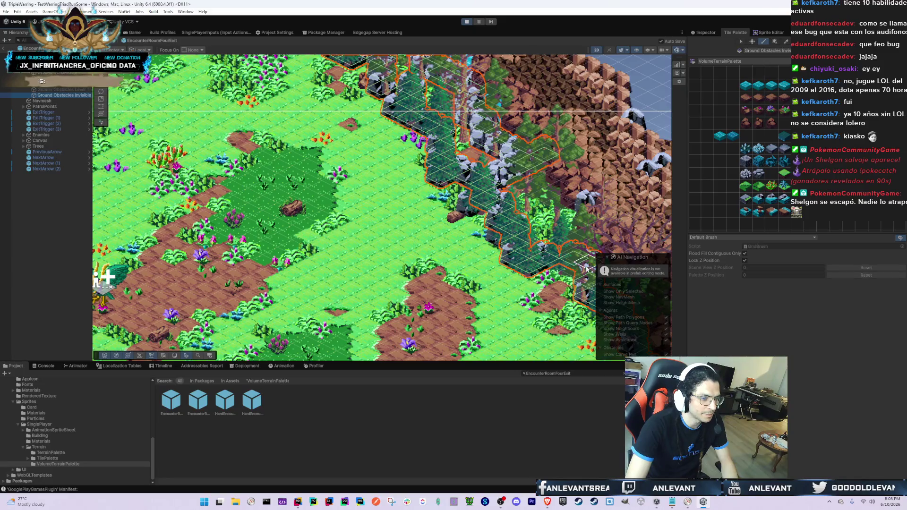
{"action": "left_click", "coordinate": [540, 262]}
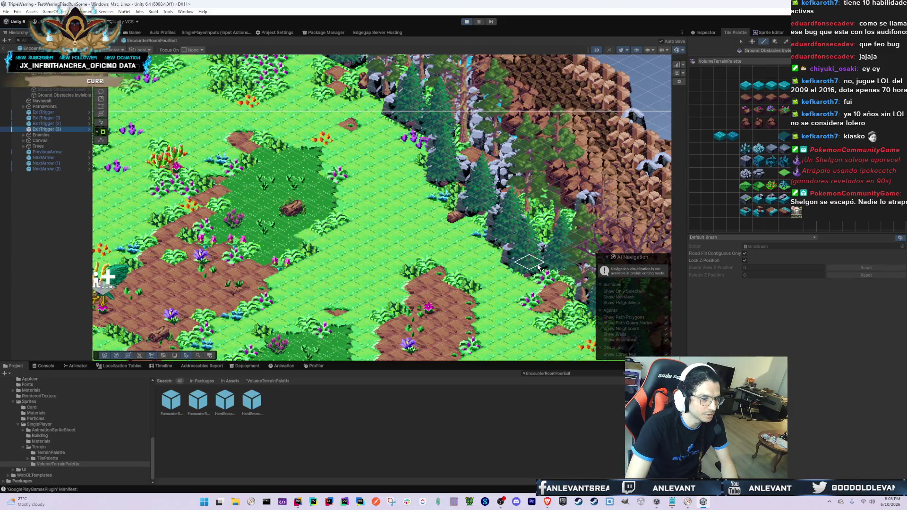
{"action": "left_click", "coordinate": [60, 95]}
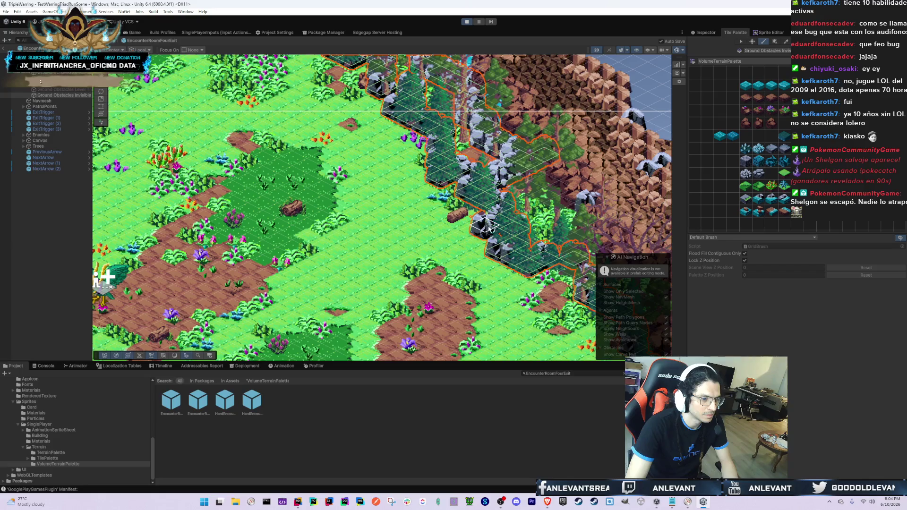
{"action": "left_click", "coordinate": [708, 34]}
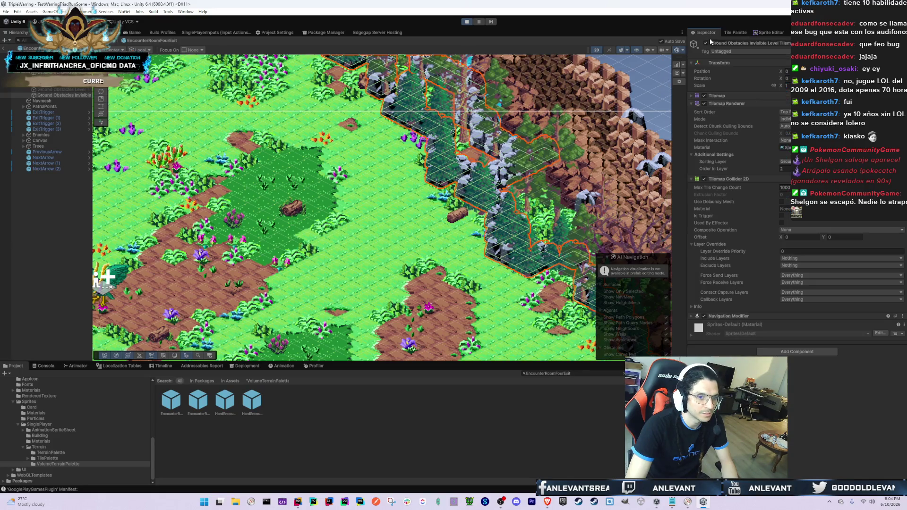
- Toggle the invisible obstacle tiles off and back on, then pan along the cliffs
{"action": "left_click", "coordinate": [707, 102]}
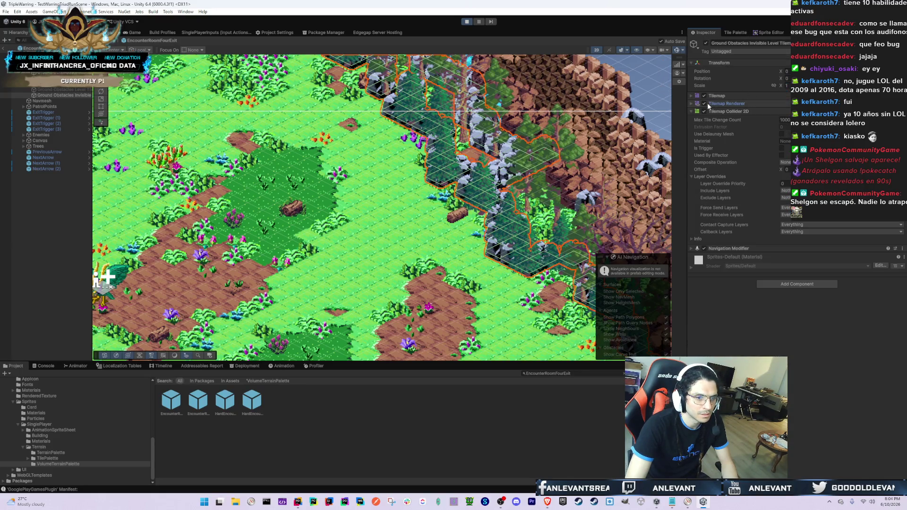
{"action": "left_click", "coordinate": [703, 103]}
{"action": "left_click", "coordinate": [703, 104]}
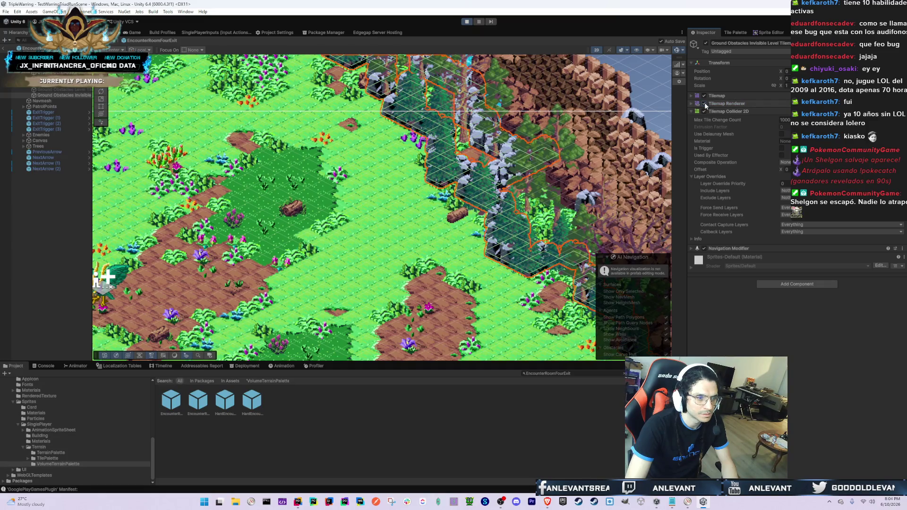
{"action": "scroll", "coordinate": [272, 235], "scroll_direction": "up", "scroll_amount": 2}
{"action": "left_click_drag", "start_coordinate": [272, 234], "coordinate": [401, 222]}
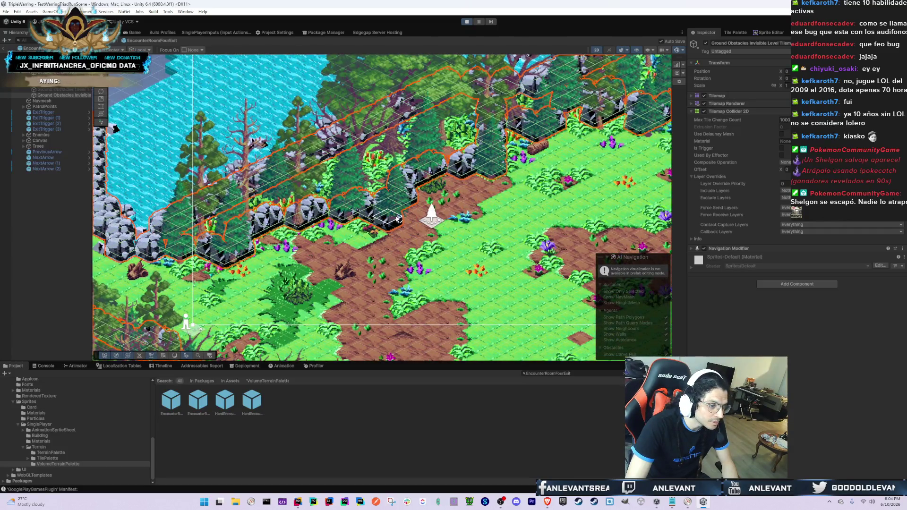
{"action": "left_click_drag", "start_coordinate": [303, 245], "coordinate": [349, 231]}
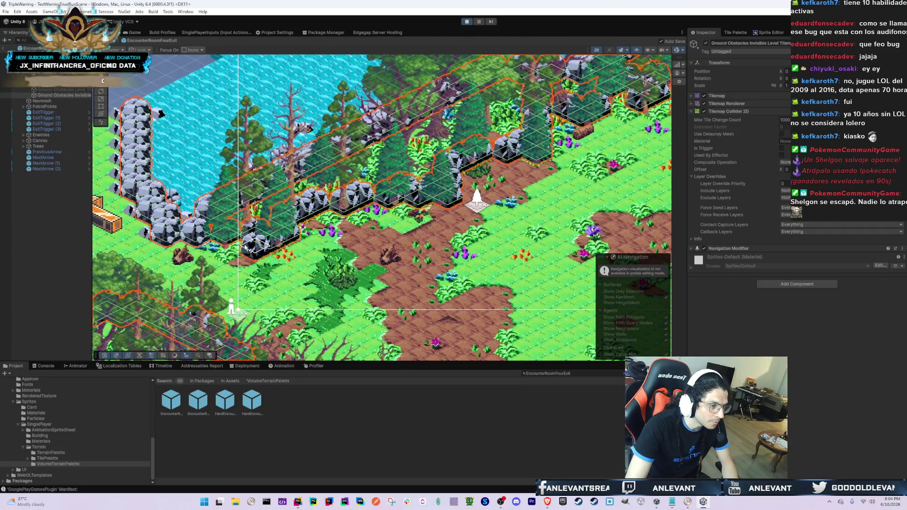
{"action": "mouse_move", "coordinate": [511, 146]}
{"action": "left_mouse_down"}
{"action": "mouse_move", "coordinate": [448, 173]}
{"action": "mouse_move", "coordinate": [286, 214]}
{"action": "left_mouse_up"}
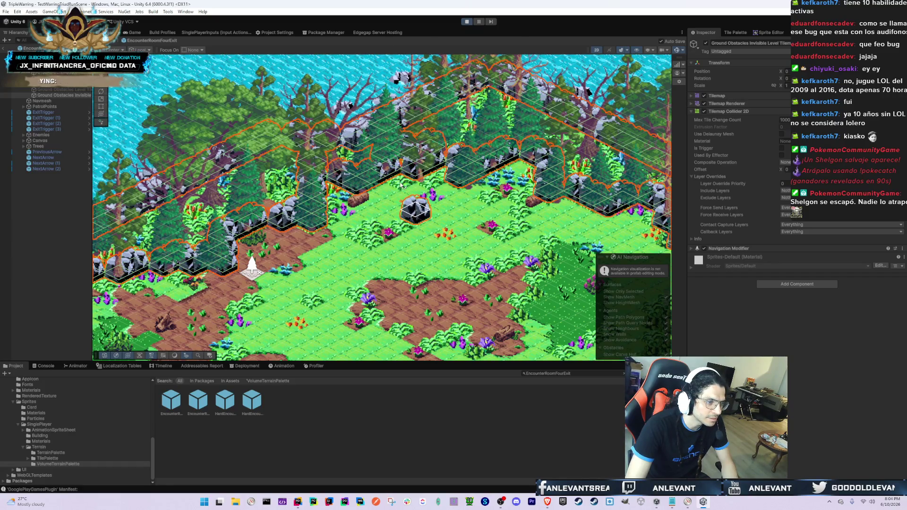
{"action": "scroll", "coordinate": [416, 193], "scroll_direction": "right", "scroll_amount": 5}
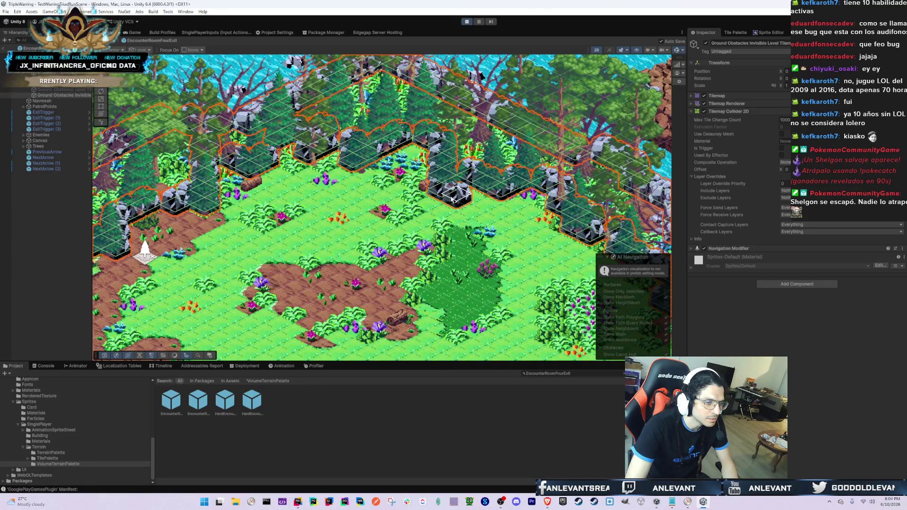
- Paint an obstacle tile on the cliff edge and follow the brick cliff onward
{"action": "left_click", "coordinate": [479, 218]}
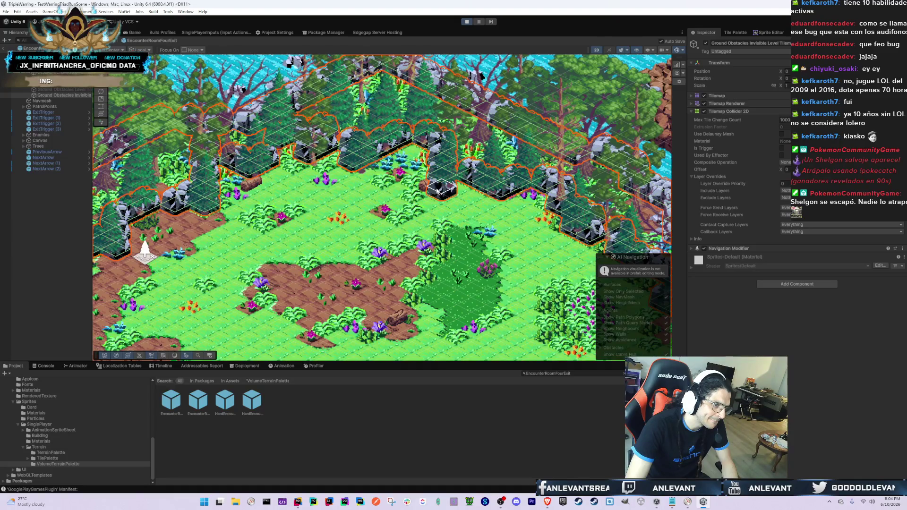
{"action": "left_click_drag", "start_coordinate": [440, 188], "coordinate": [329, 204]}
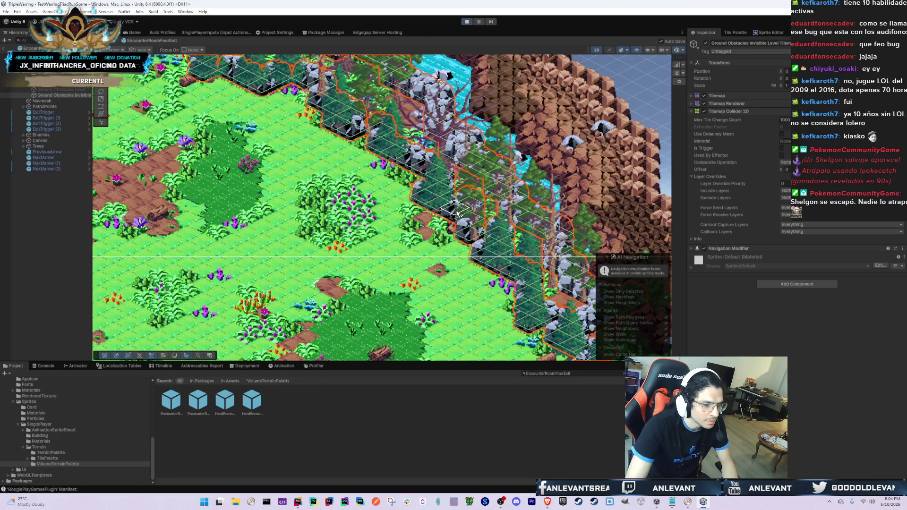
{"action": "left_click_drag", "start_coordinate": [461, 219], "coordinate": [415, 189]}
{"action": "left_click_drag", "start_coordinate": [474, 236], "coordinate": [385, 162]}
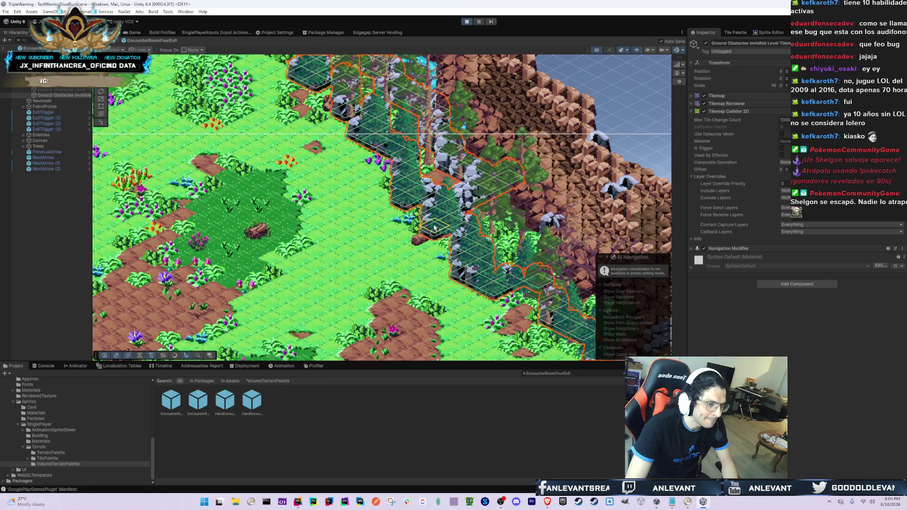
{"action": "left_click_drag", "start_coordinate": [461, 283], "coordinate": [410, 214]}
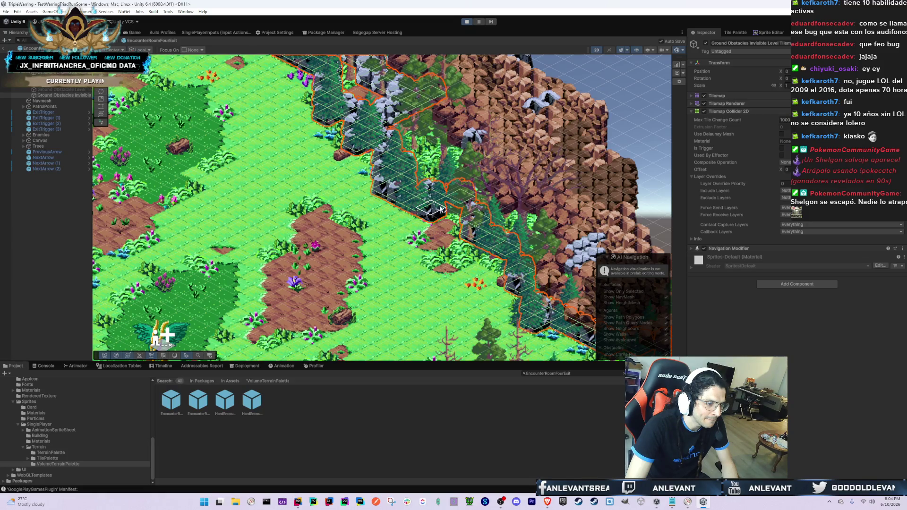
- Paint another obstacle tile and move along the cliff edge with the arrow keys
{"action": "left_click", "coordinate": [436, 217]}
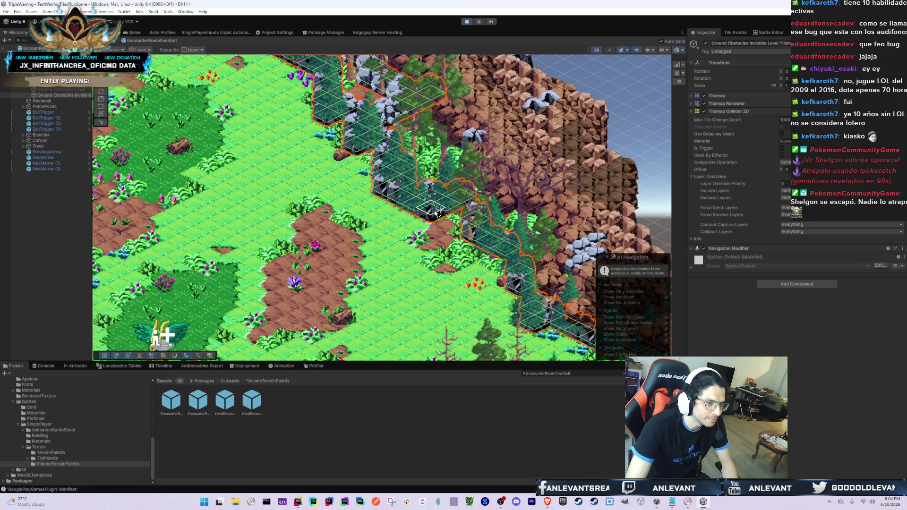
{"action": "key", "text": "Down"}
{"action": "key", "text": "Right"}
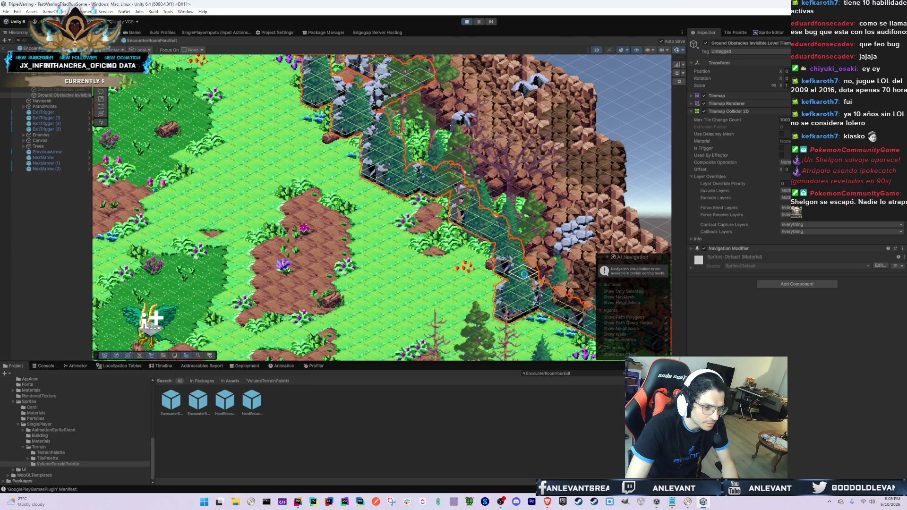
{"action": "key", "text": "Down"}
{"action": "key", "text": "Right"}
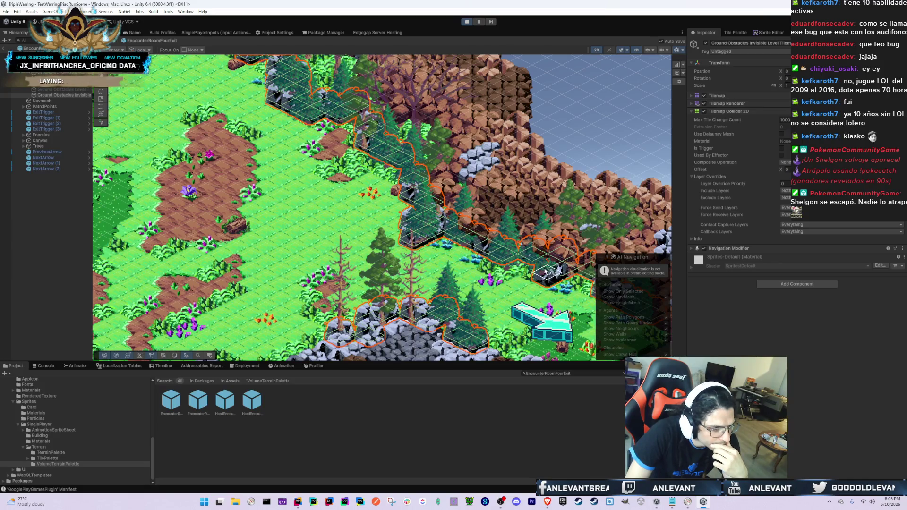
{"action": "key", "text": "Down"}
{"action": "key", "text": "Right"}
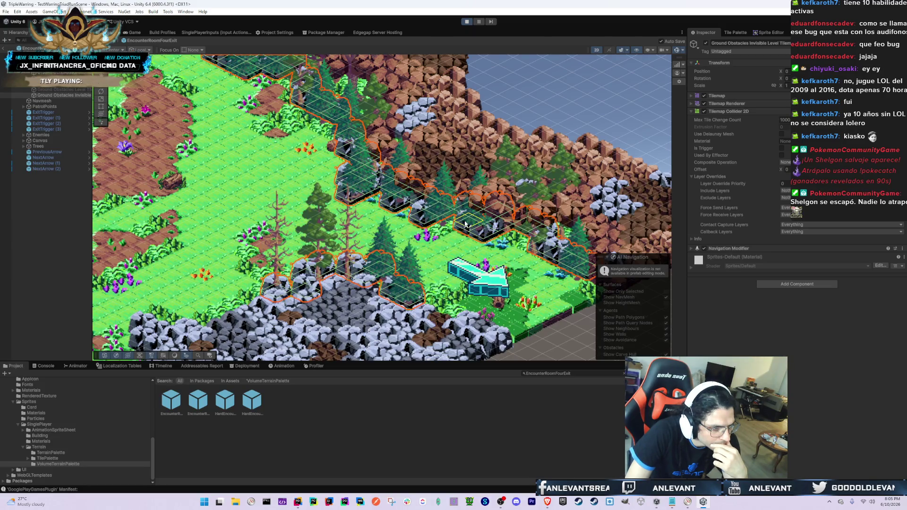
{"action": "key", "text": "Right"}
{"action": "key", "text": "Down"}
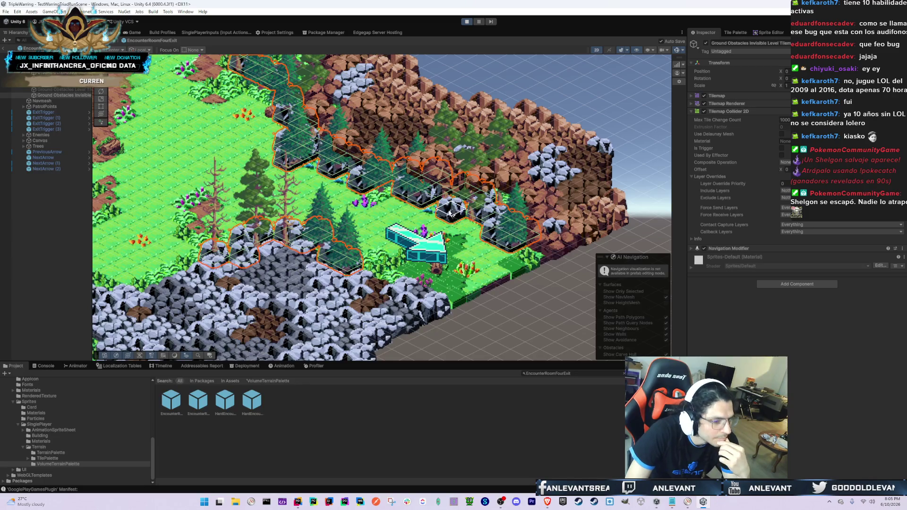
{"action": "key", "text": "Left"}
{"action": "key", "text": "Up"}
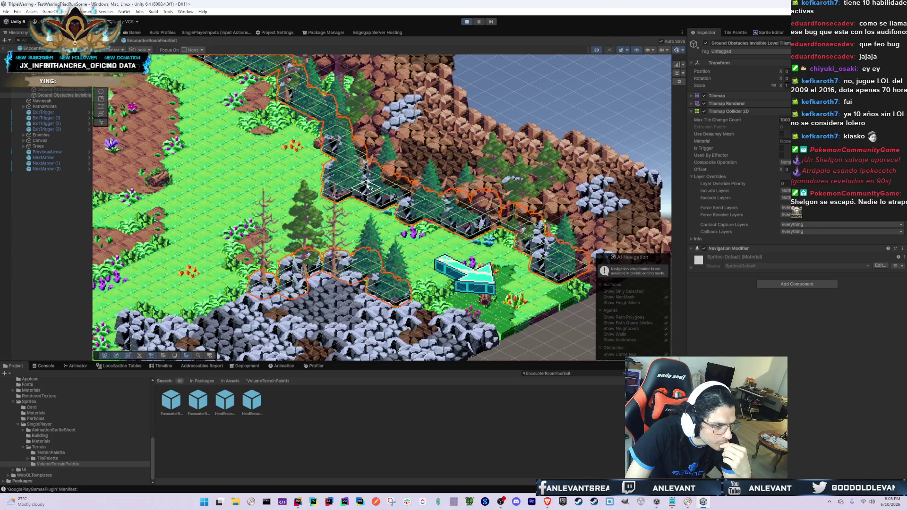
- Pan back up the cliff edge to check the painted obstacle tiles
{"action": "left_click_drag", "start_coordinate": [368, 193], "coordinate": [420, 228]}
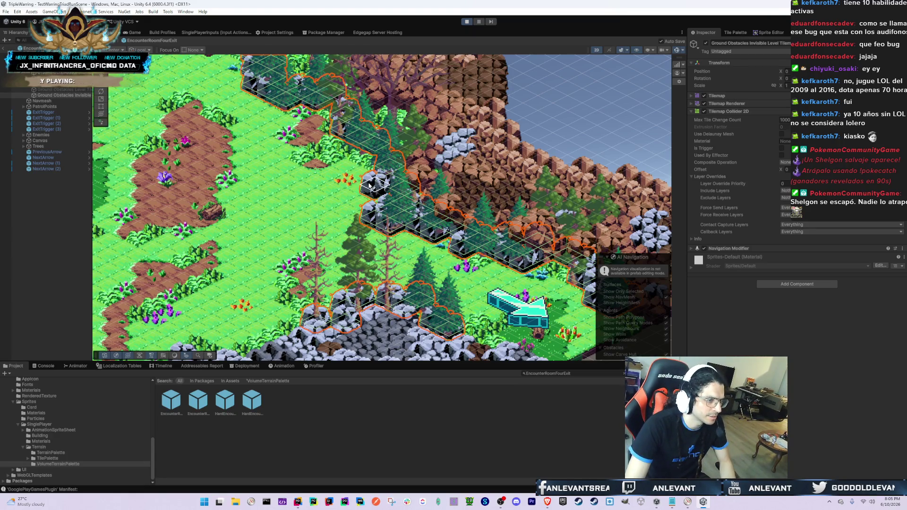
{"action": "key", "text": "f"}
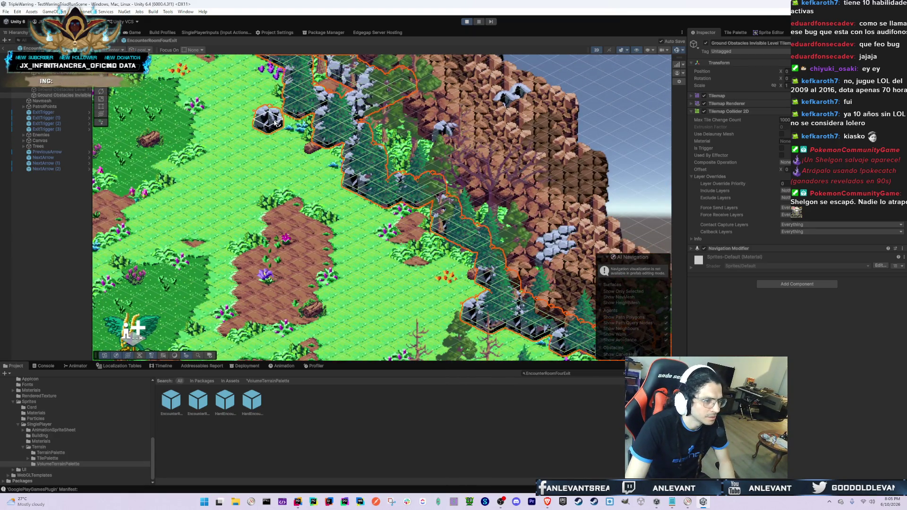
{"action": "left_click_drag", "start_coordinate": [335, 164], "coordinate": [370, 199]}
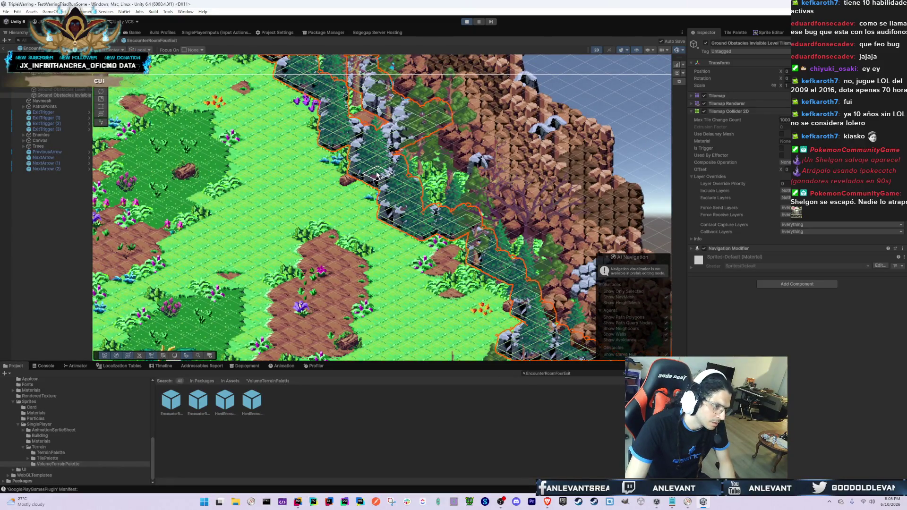
{"action": "left_click_drag", "start_coordinate": [360, 131], "coordinate": [375, 204]}
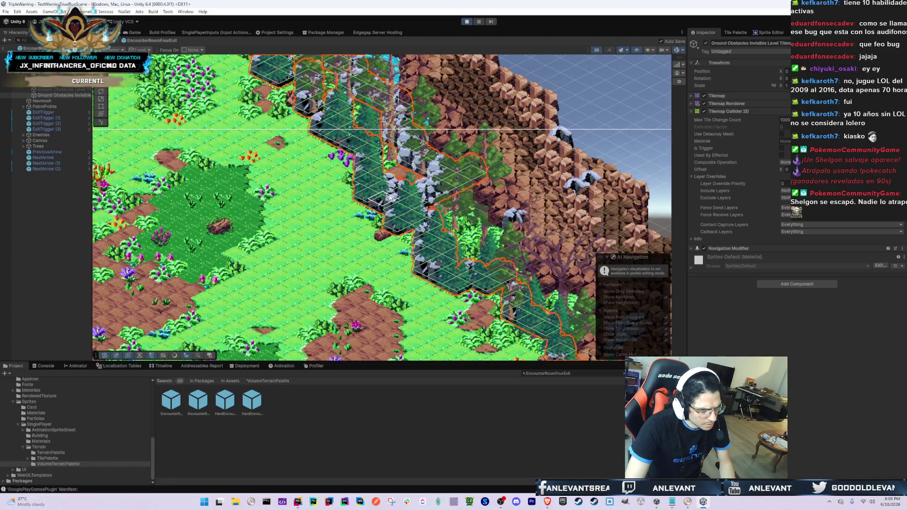
{"action": "left_click_drag", "start_coordinate": [367, 138], "coordinate": [372, 228]}
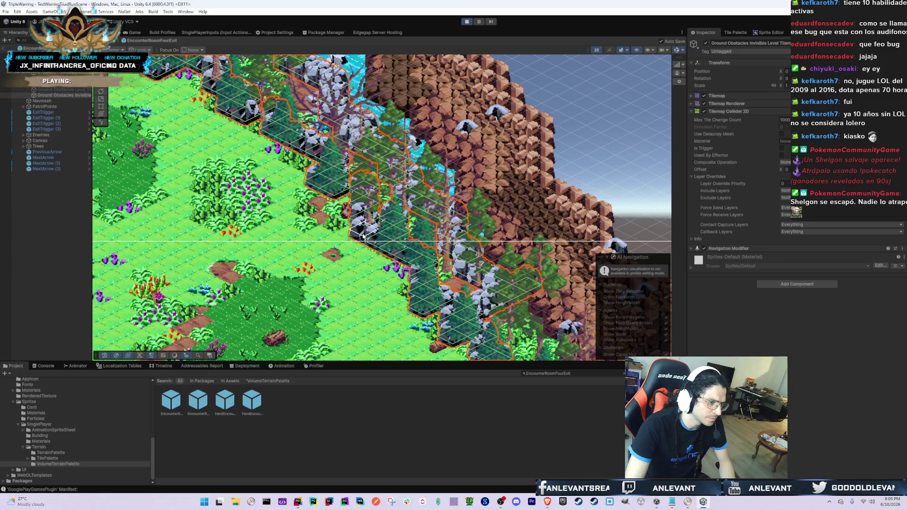
{"action": "left_click_drag", "start_coordinate": [362, 210], "coordinate": [393, 234]}
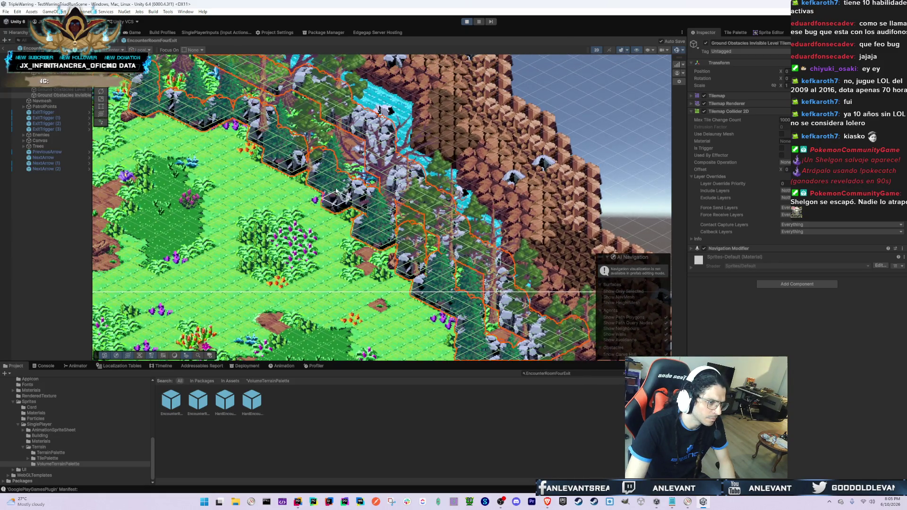
{"action": "scroll", "coordinate": [316, 174], "scroll_direction": "up", "scroll_amount": 2}
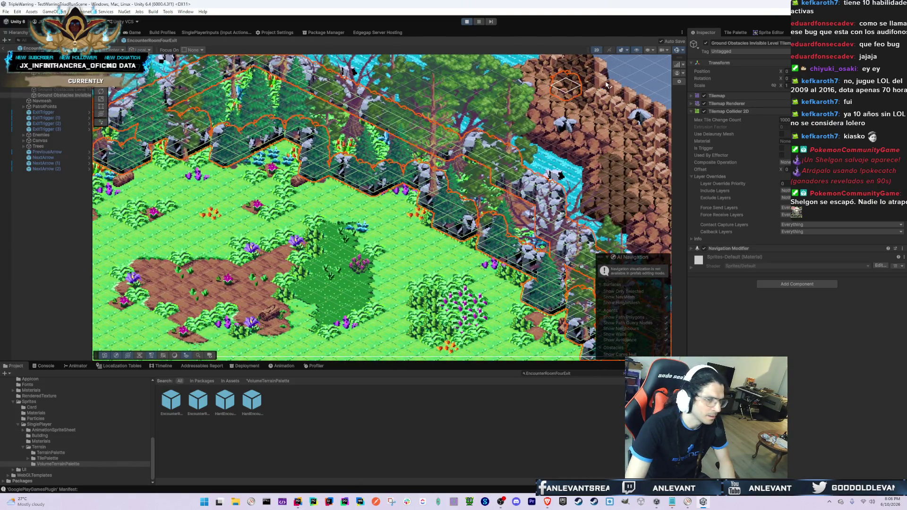
- Disable the obstacle tilemap's Tilemap Renderer, frame the tilemap, and exit prefab editing
{"action": "left_click", "coordinate": [704, 103]}
{"action": "scroll", "coordinate": [377, 207], "scroll_direction": "down", "scroll_amount": 2}
{"action": "scroll", "coordinate": [377, 207], "scroll_direction": "down", "scroll_amount": 2}
{"action": "scroll", "coordinate": [387, 186], "scroll_direction": "up", "scroll_amount": 2}
{"action": "left_click_drag", "start_coordinate": [495, 282], "coordinate": [414, 147]}
{"action": "scroll", "coordinate": [319, 169], "scroll_direction": "down", "scroll_amount": 2}
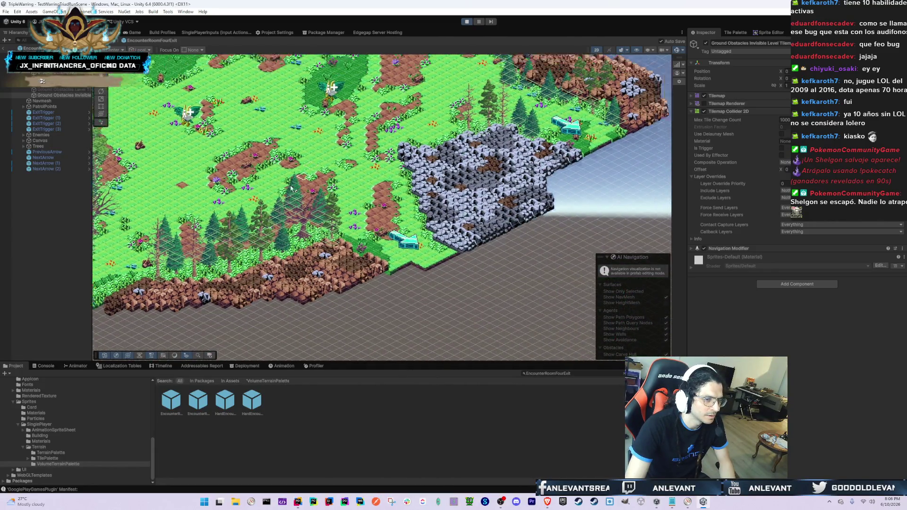
{"action": "scroll", "coordinate": [331, 172], "scroll_direction": "up", "scroll_amount": 3}
{"action": "double_click", "coordinate": [62, 95]}
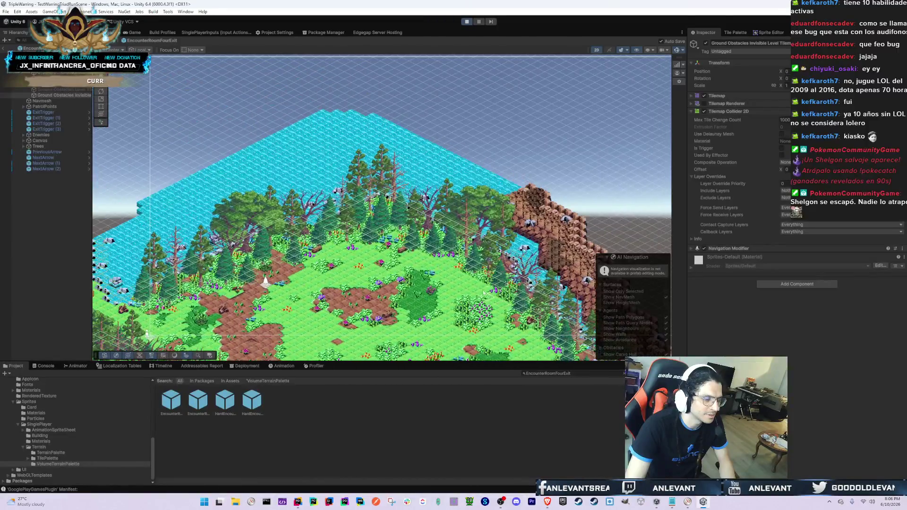
{"action": "left_click", "coordinate": [5, 49]}
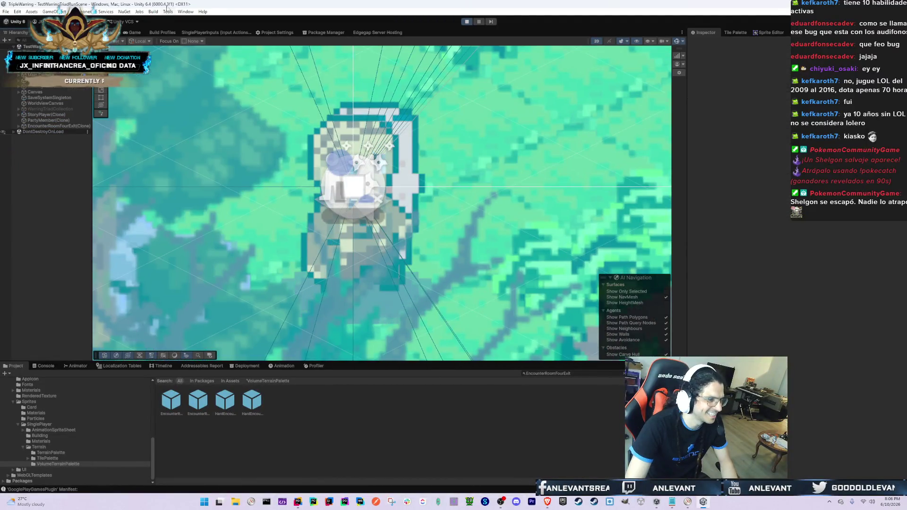
- In the Game view, load the forest EncounterRoomFourExit room from the in-game room list
{"action": "left_click", "coordinate": [132, 32]}
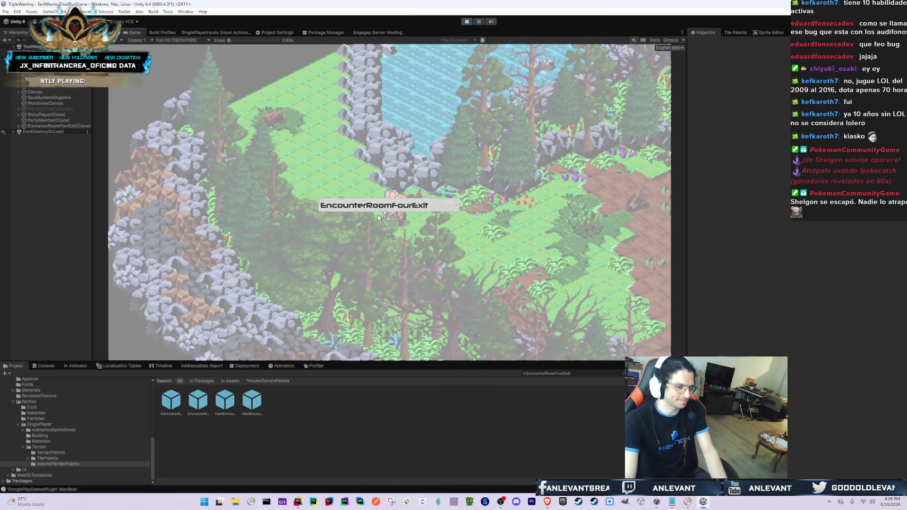
{"action": "left_click", "coordinate": [382, 207]}
{"action": "left_click", "coordinate": [396, 229]}
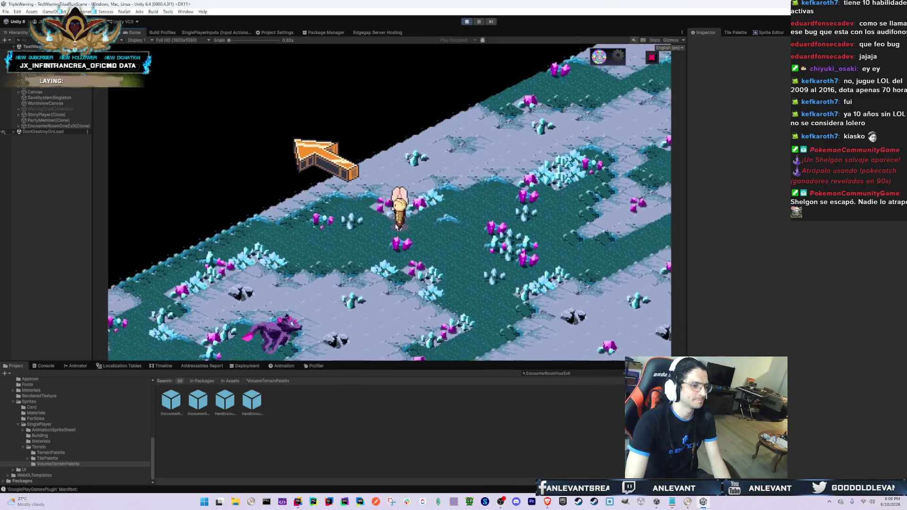
{"action": "left_click", "coordinate": [388, 208]}
{"action": "left_click", "coordinate": [386, 210]}
{"action": "left_click", "coordinate": [385, 209]}
{"action": "left_click", "coordinate": [388, 219]}
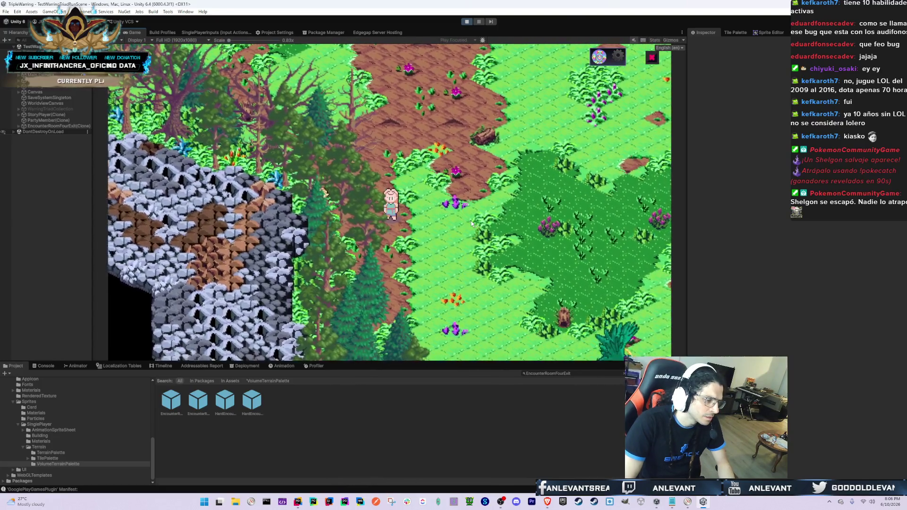
- Expand the loaded room clone and select its ExitTrigger (2) object
{"action": "left_click", "coordinate": [78, 126]}
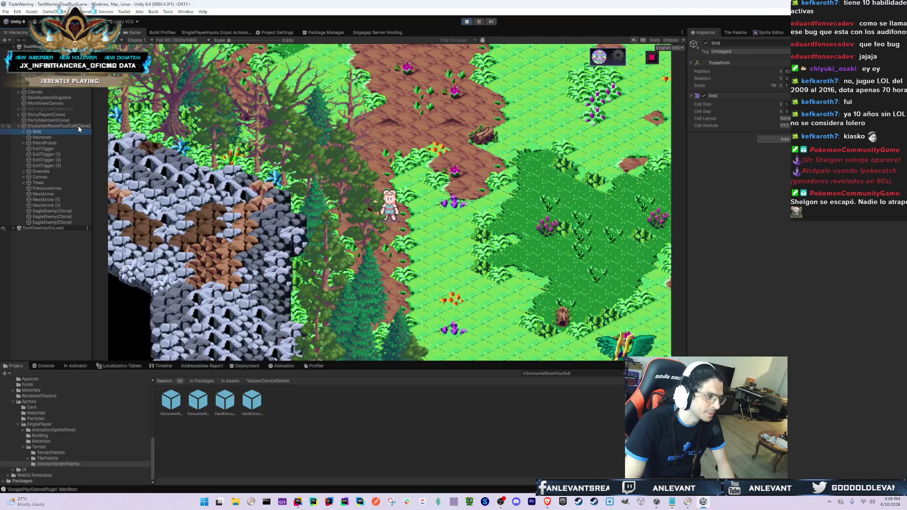
{"action": "key", "text": "Up"}
{"action": "key", "text": "Up"}
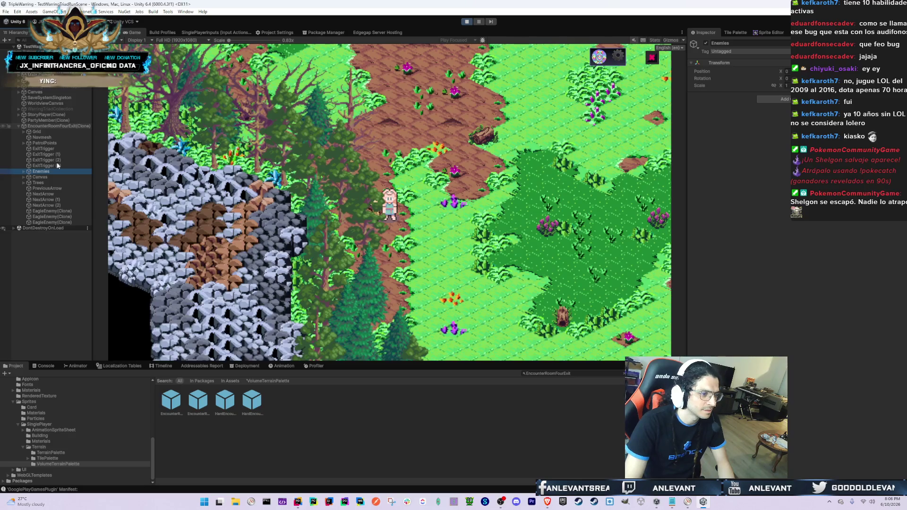
{"action": "key", "text": "Up"}
{"action": "key", "text": "Up"}
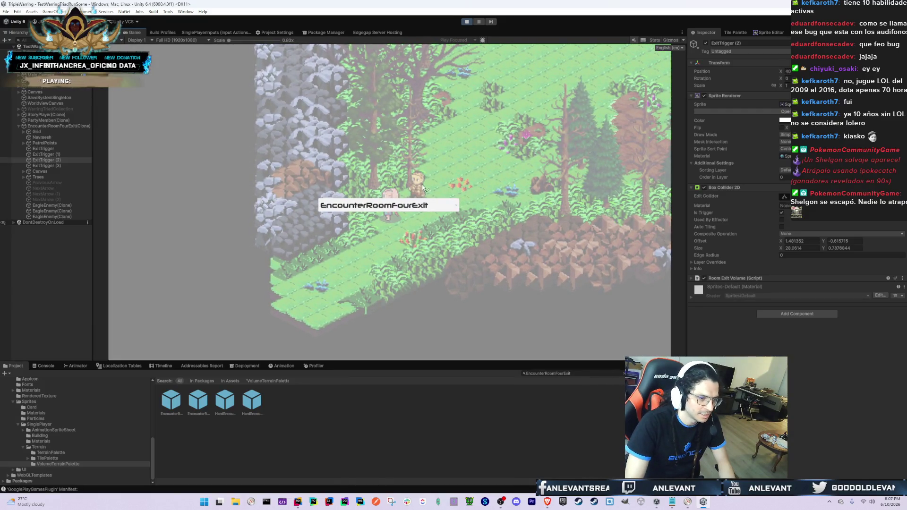
- Reload the forest room by switching to EncounterRoomOneExit and back to EncounterRoomFourExit
{"action": "left_click", "coordinate": [407, 209]}
{"action": "left_click", "coordinate": [373, 223]}
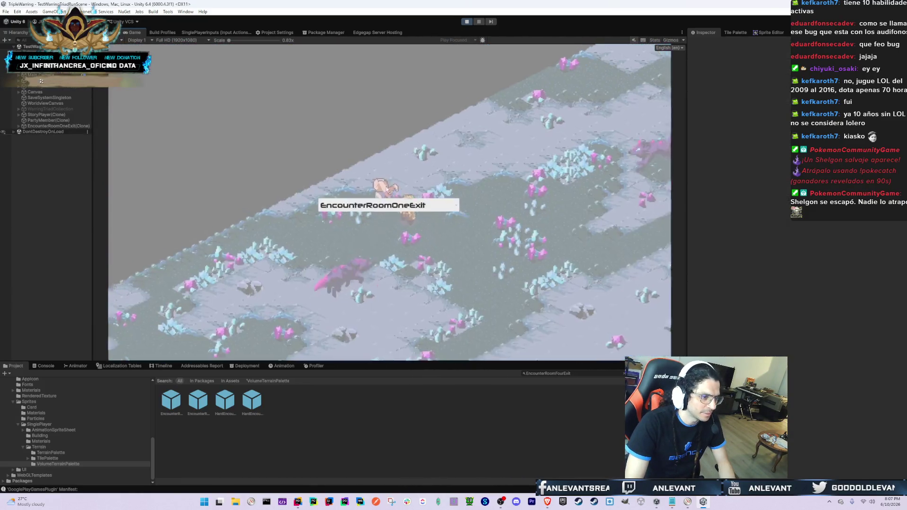
{"action": "left_click", "coordinate": [407, 206]}
{"action": "left_click", "coordinate": [373, 218]}
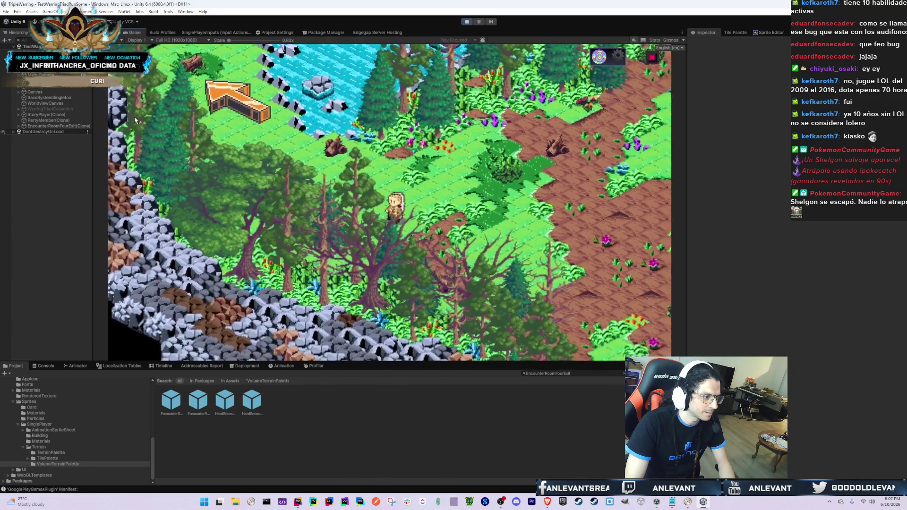
- Expand the room clone, then select the EncounterRoomFourExit prefab asset in the Project window
{"action": "left_click", "coordinate": [86, 126]}
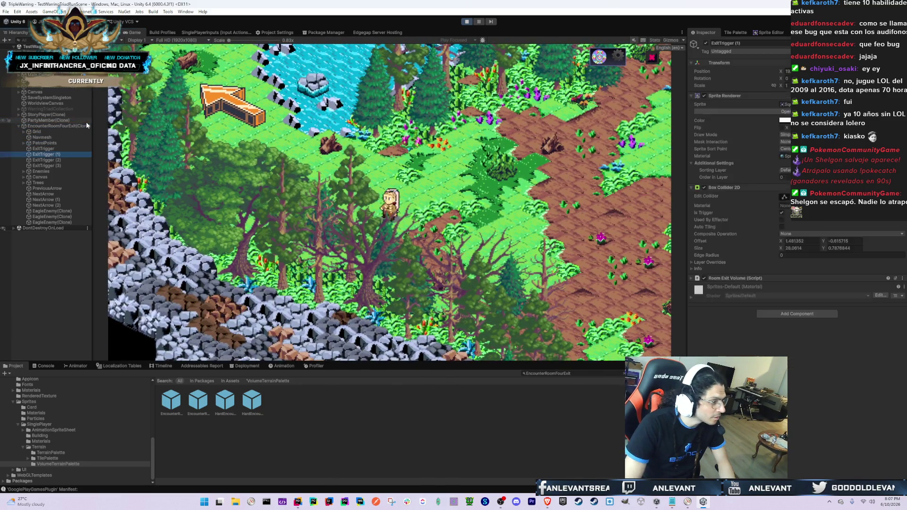
{"action": "key", "text": "Up"}
{"action": "key", "text": "Up"}
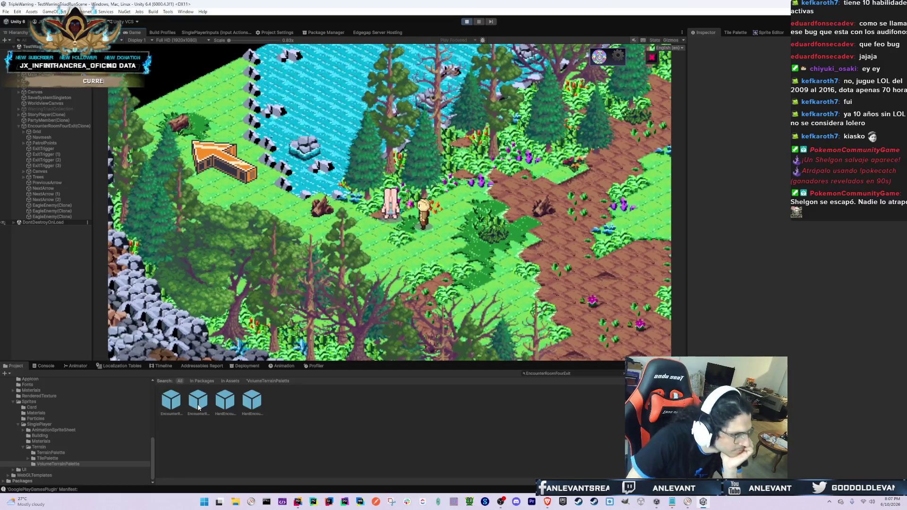
{"action": "left_click", "coordinate": [171, 402]}
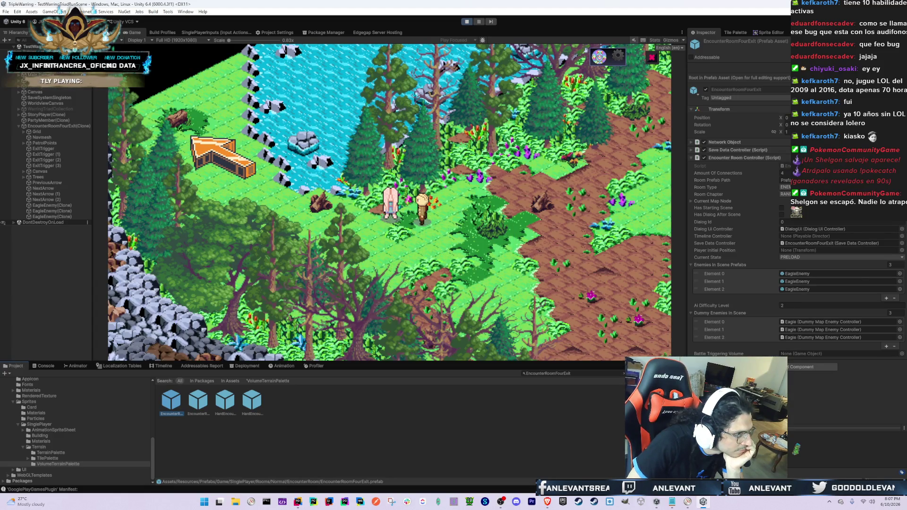
- Open the EncounterRoomFourExit prefab and select the Ground Obstacles Invisible tilemap
{"action": "double_click", "coordinate": [171, 401]}
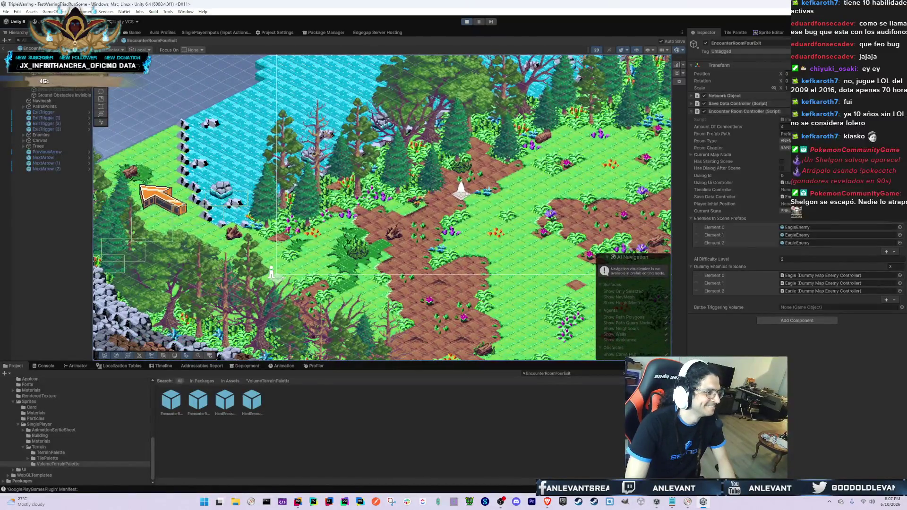
{"action": "left_click", "coordinate": [66, 89]}
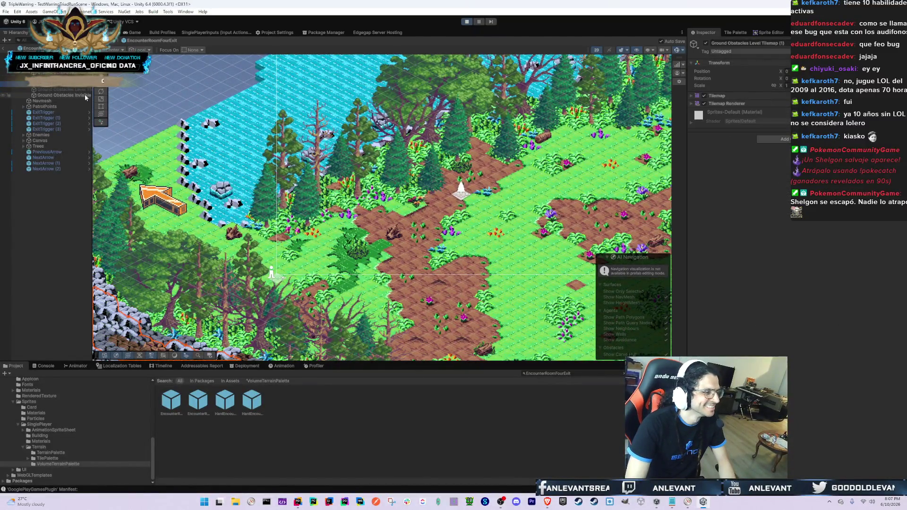
{"action": "left_click", "coordinate": [83, 96]}
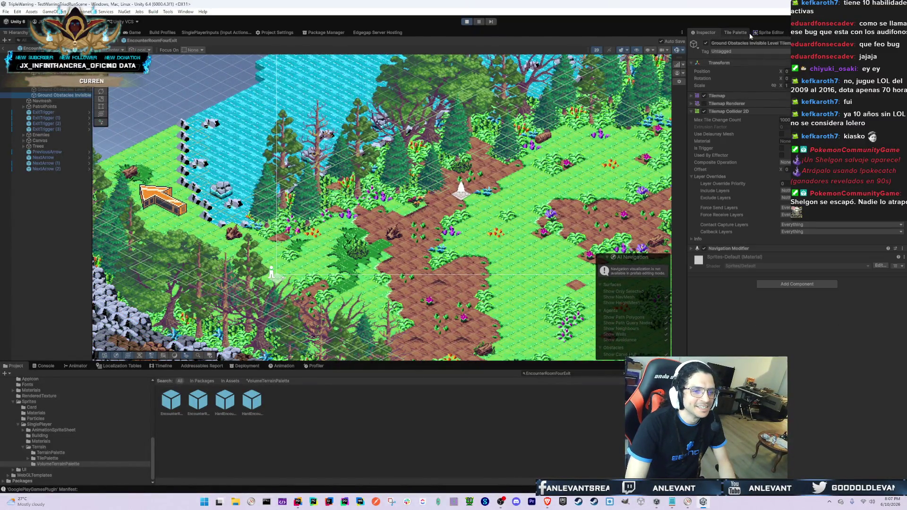
{"action": "left_click", "coordinate": [768, 32]}
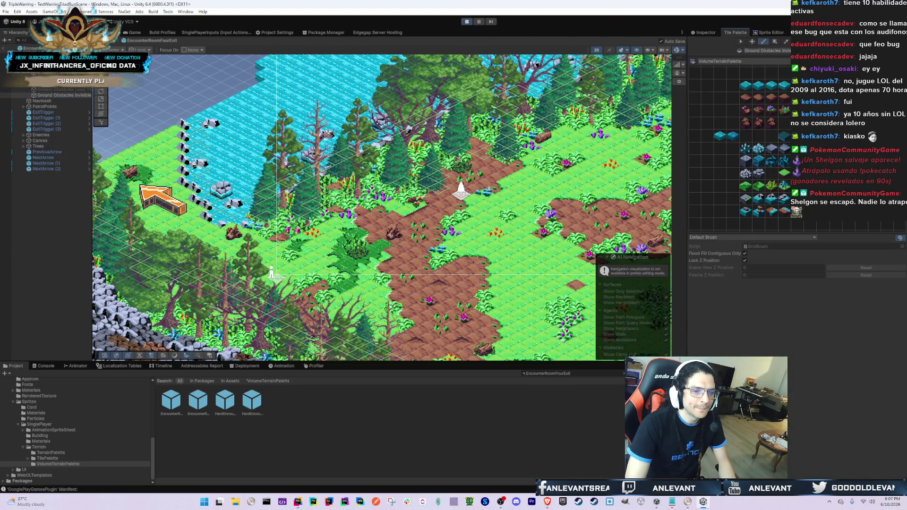
{"action": "mouse_move", "coordinate": [408, 164]}
{"action": "left_mouse_down"}
{"action": "mouse_move", "coordinate": [443, 148]}
{"action": "mouse_move", "coordinate": [118, 93]}
{"action": "left_mouse_up"}
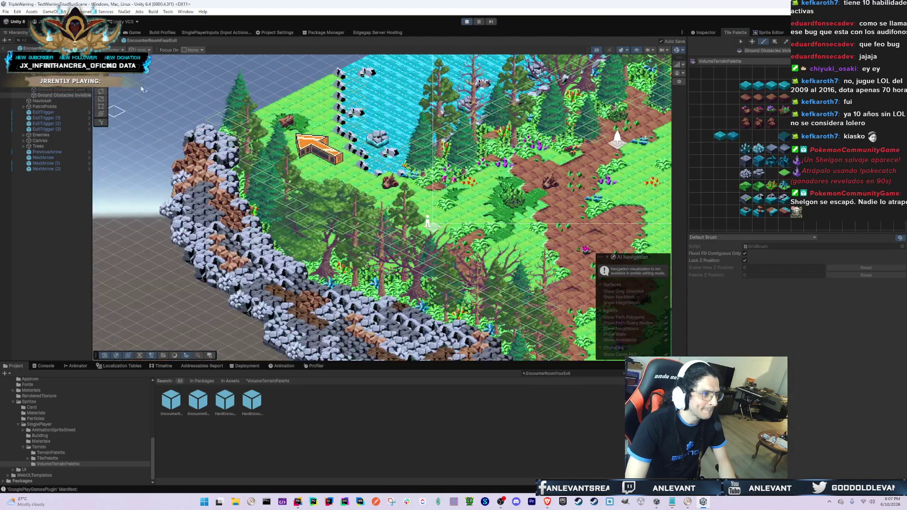
- Show the obstacle tiles to review the cliff colliders, hide them, and return to the game
{"action": "left_click", "coordinate": [712, 32]}
{"action": "left_click", "coordinate": [704, 104]}
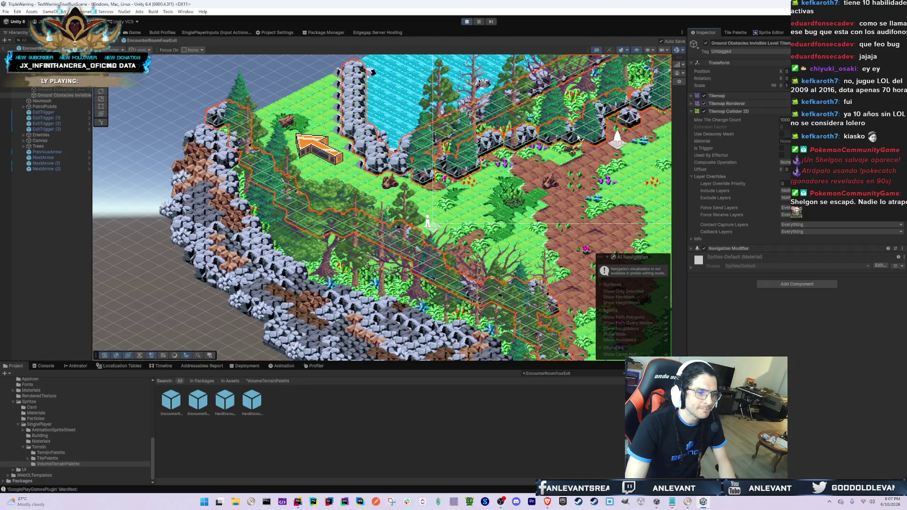
{"action": "scroll", "coordinate": [419, 186], "scroll_direction": "up", "scroll_amount": 2}
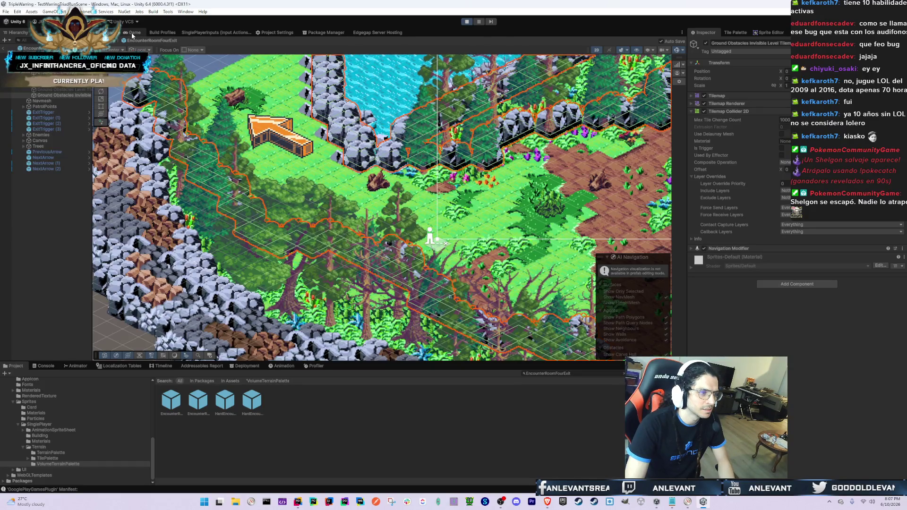
{"action": "key", "text": "Right"}
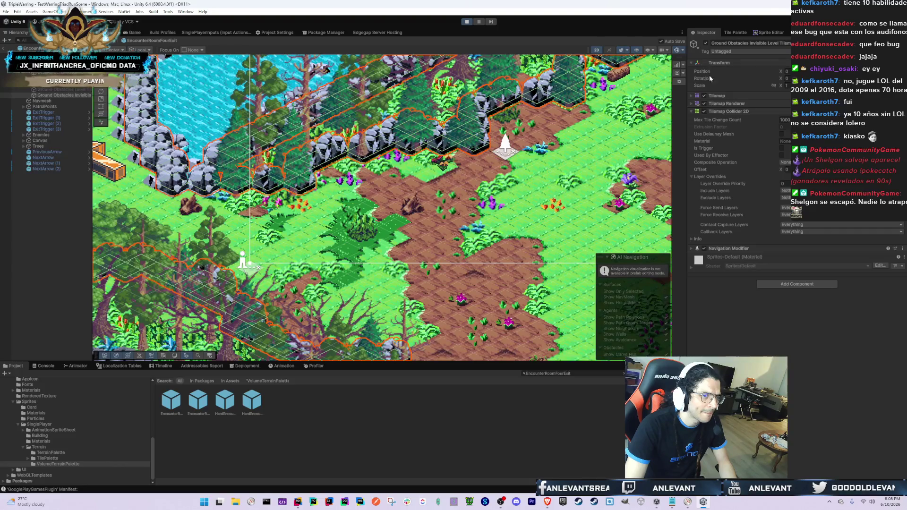
{"action": "left_click", "coordinate": [704, 105]}
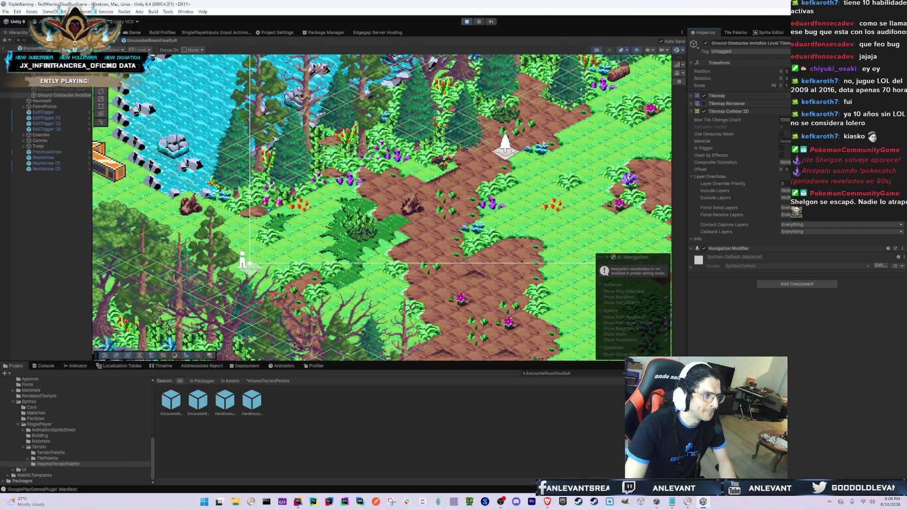
{"action": "left_click", "coordinate": [137, 33]}
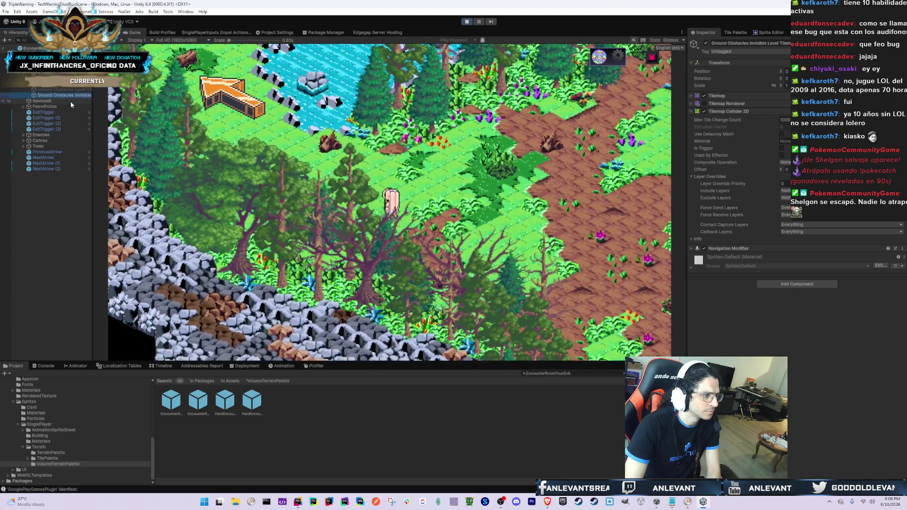
- Inspect the room clone's PatrolPoints and Trees, then walk the player left
{"action": "left_click", "coordinate": [73, 107]}
{"action": "key", "text": "Right"}
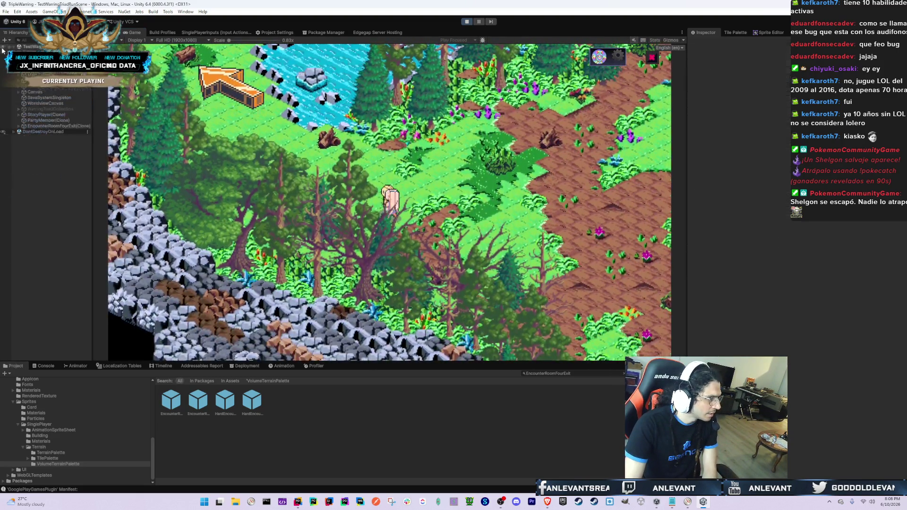
{"action": "left_click", "coordinate": [60, 126]}
{"action": "key", "text": "Right"}
{"action": "left_click", "coordinate": [53, 182]}
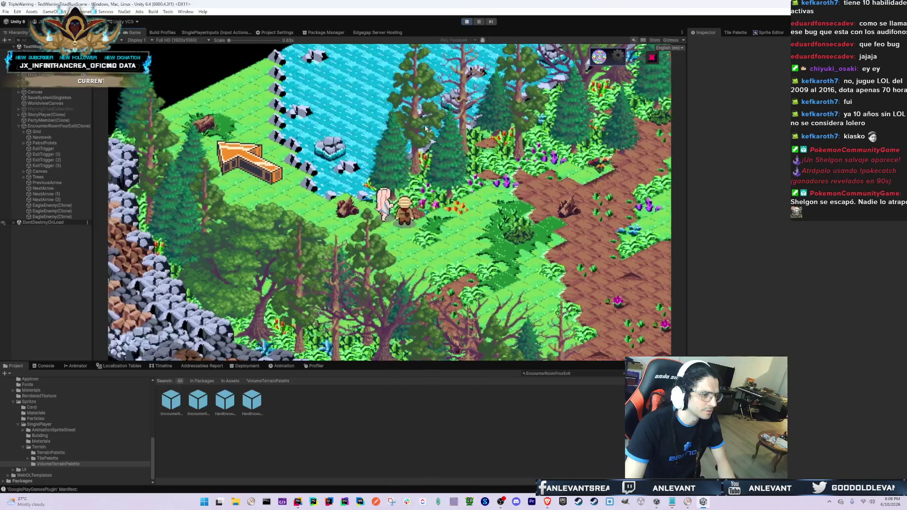
{"action": "key", "text": "a"}
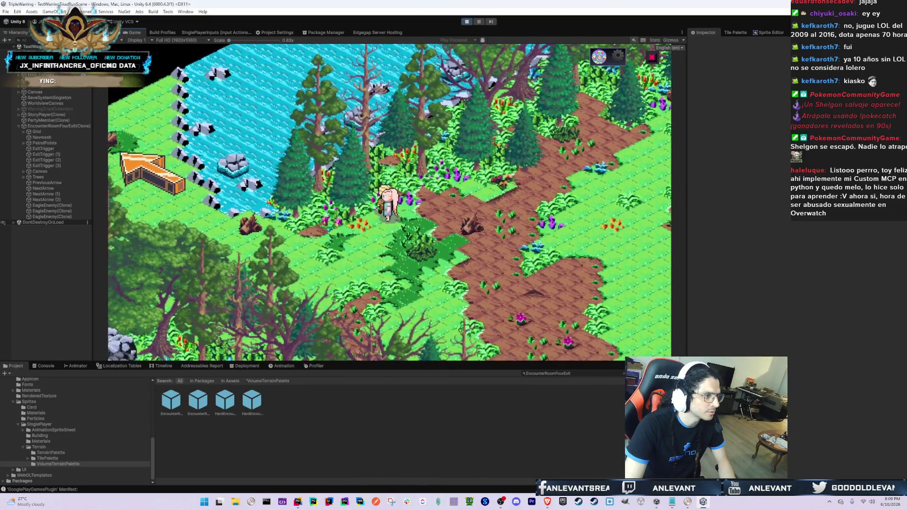
- Pan the Scene view of the running game to bring the player into view
{"action": "key", "text": "ctrl+1"}
{"action": "scroll", "coordinate": [368, 175], "scroll_direction": "down", "scroll_amount": 10}
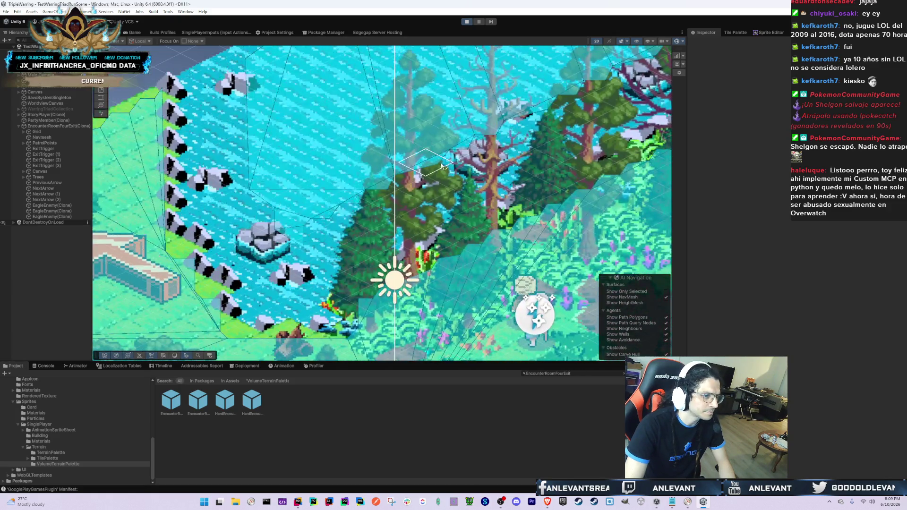
{"action": "left_click_drag", "start_coordinate": [279, 188], "coordinate": [126, 131]}
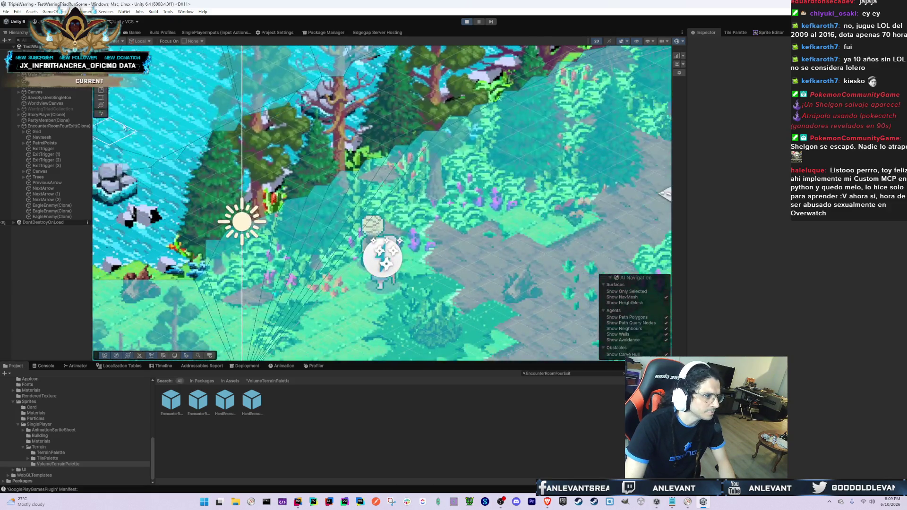
- Reopen the EncounterRoomFourExit prefab with the Tile Palette ready
{"action": "double_click", "coordinate": [176, 406]}
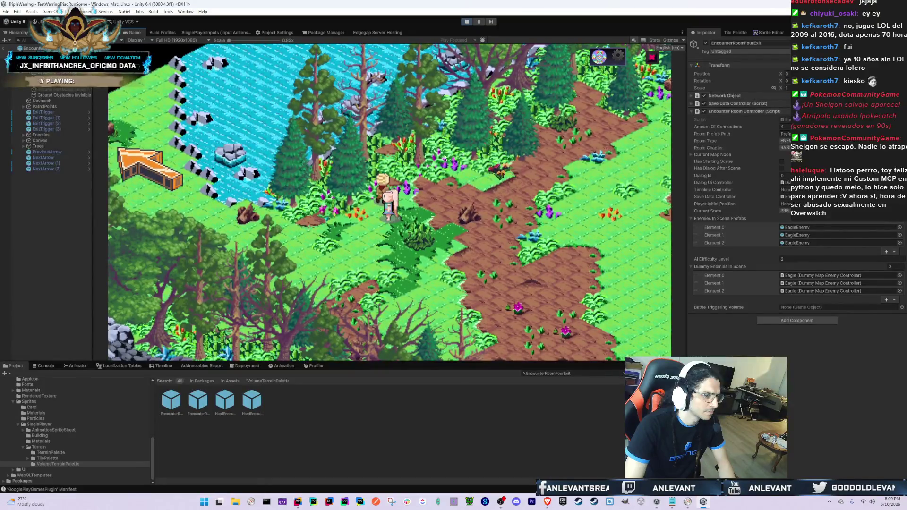
{"action": "left_click", "coordinate": [765, 33]}
{"action": "left_click", "coordinate": [735, 33]}
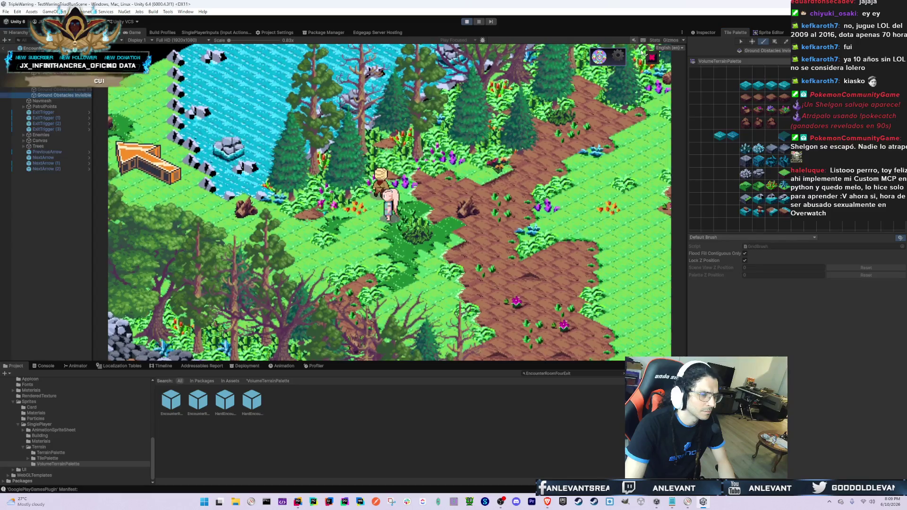
- Show the invisible obstacle tiles and pan the Scene view to the upper cliff edge
{"action": "left_click", "coordinate": [705, 32]}
{"action": "left_click", "coordinate": [704, 104]}
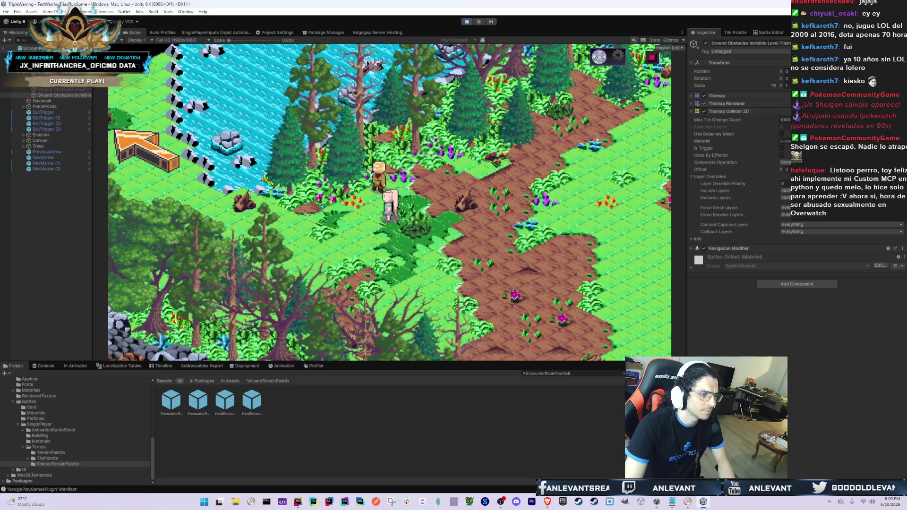
{"action": "key", "text": "ctrl+1"}
{"action": "left_click_drag", "start_coordinate": [344, 115], "coordinate": [359, 140]}
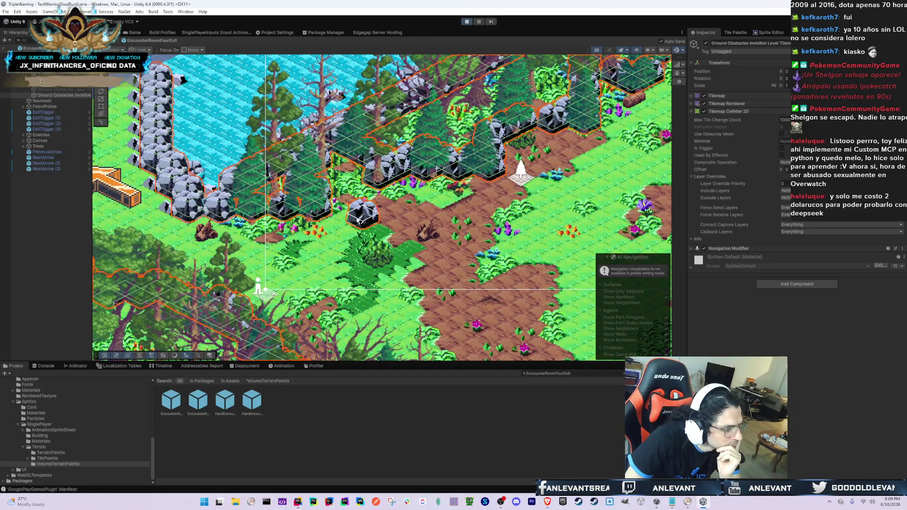
{"action": "left_click_drag", "start_coordinate": [407, 208], "coordinate": [308, 255]}
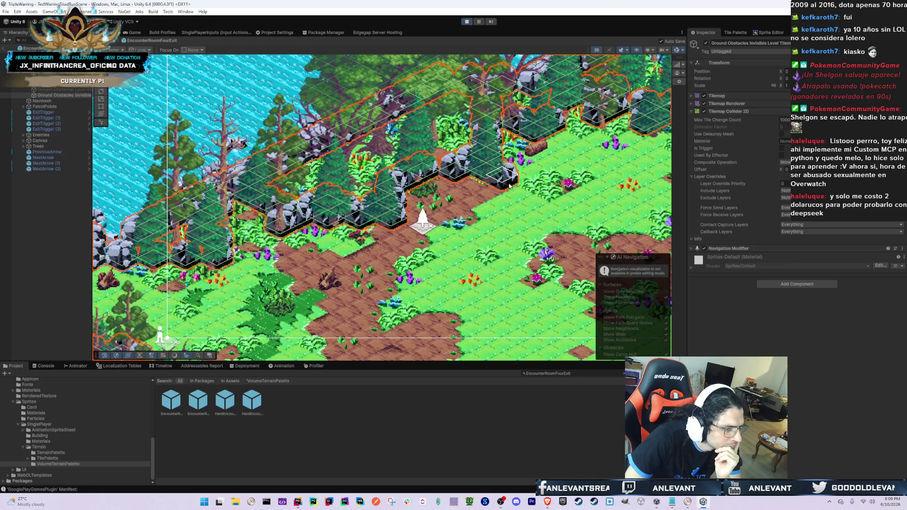
{"action": "left_click_drag", "start_coordinate": [451, 171], "coordinate": [258, 130]}
{"action": "left_click_drag", "start_coordinate": [456, 144], "coordinate": [446, 213]}
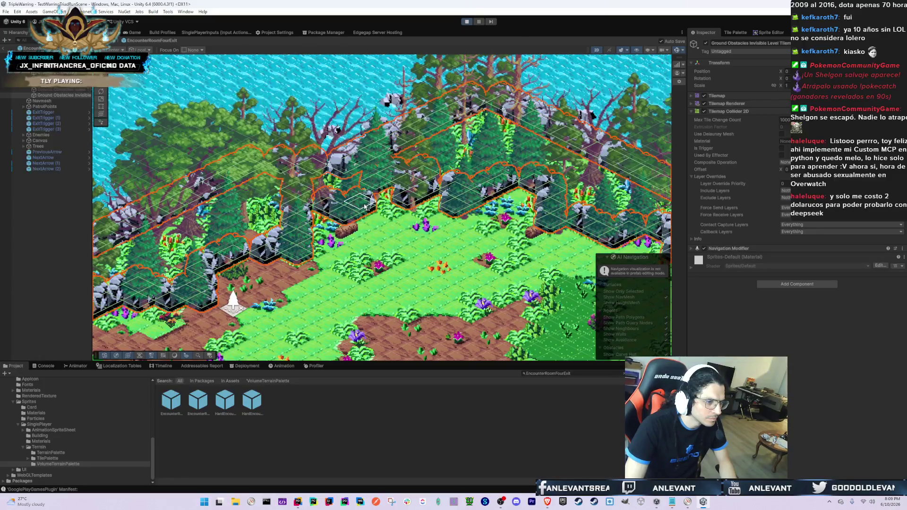
- Paint an obstacle tile on the upper cliff edge, hide the tiles, and resume the game
{"action": "left_click", "coordinate": [346, 198]}
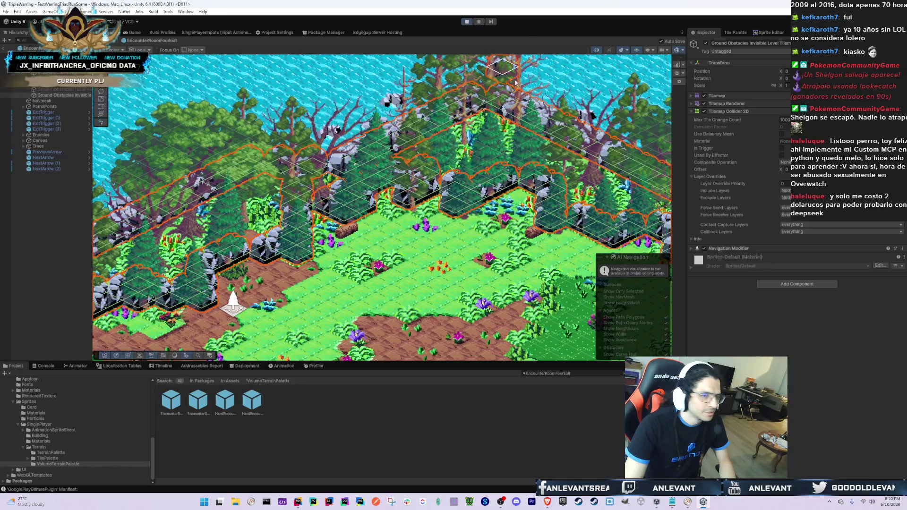
{"action": "key", "text": "ctrl+z"}
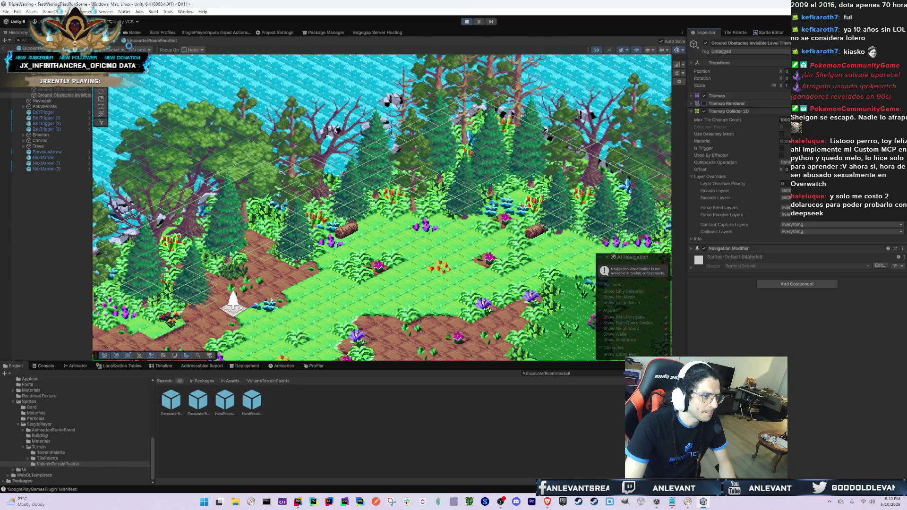
{"action": "left_click", "coordinate": [134, 32]}
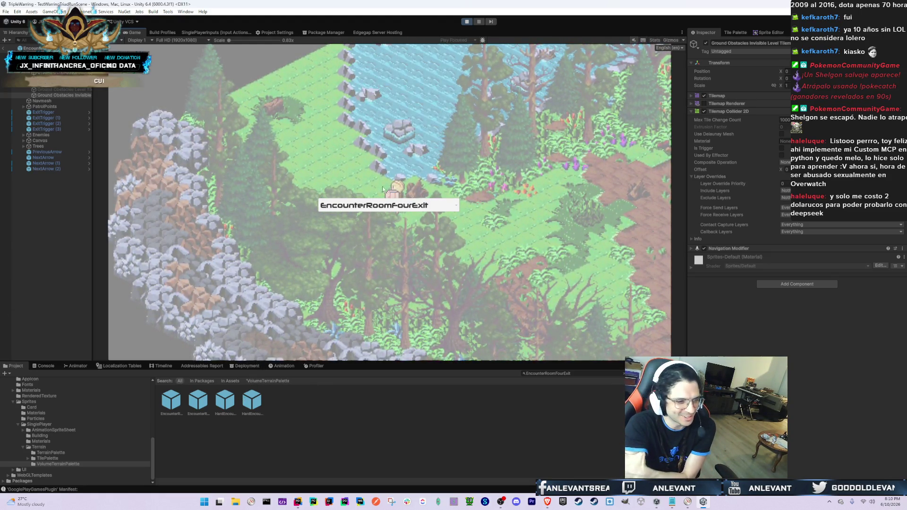
- Load a room from the in-game room list and walk the player up-right toward the river
{"action": "left_click", "coordinate": [387, 206]}
{"action": "left_click", "coordinate": [387, 230]}
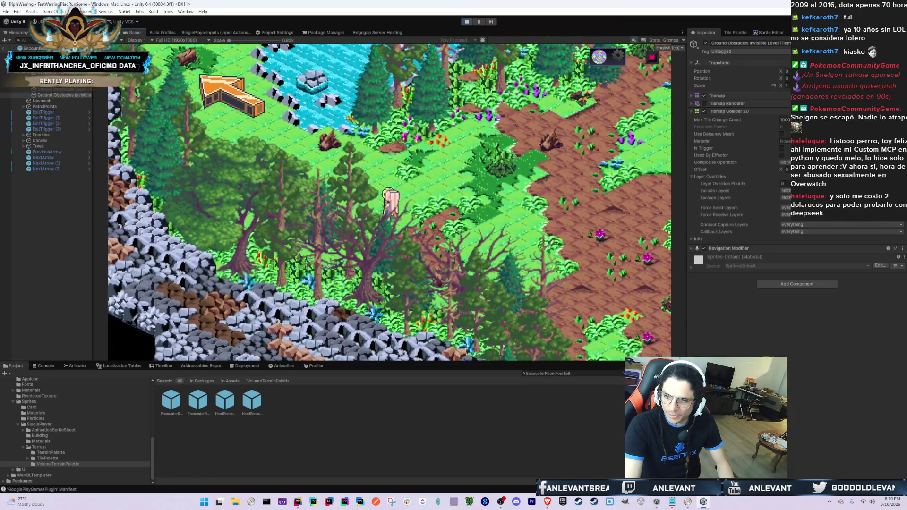
{"action": "left_click", "coordinate": [462, 193]}
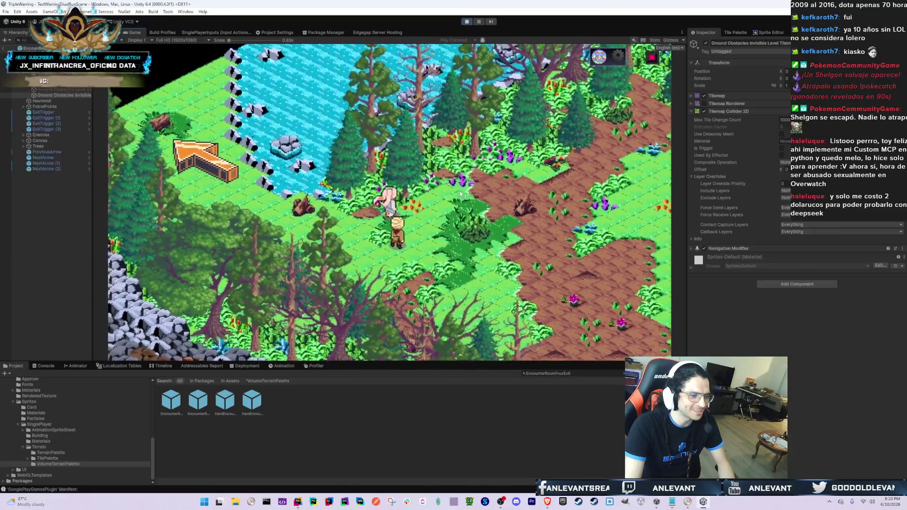
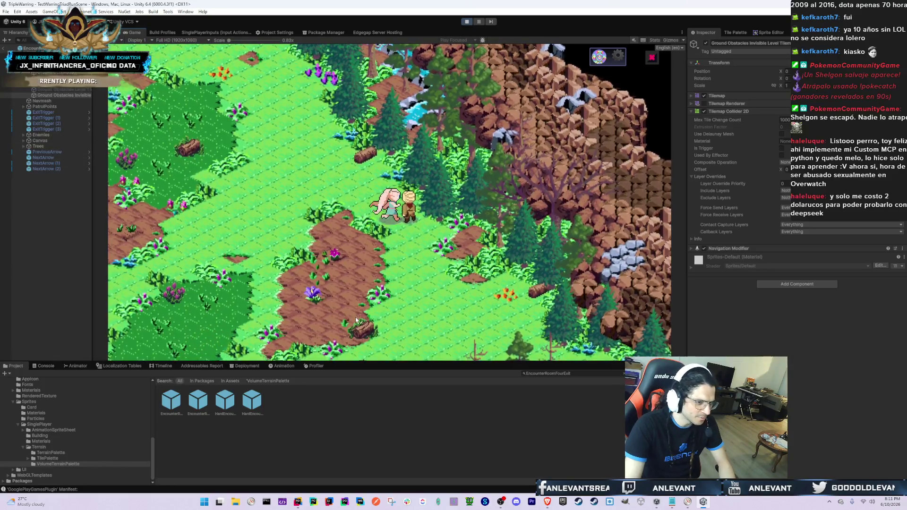
- Select the EncounterRoomFourExit prefab and load EncounterRoomOneExit from the running game's room list
{"action": "left_click", "coordinate": [169, 402]}
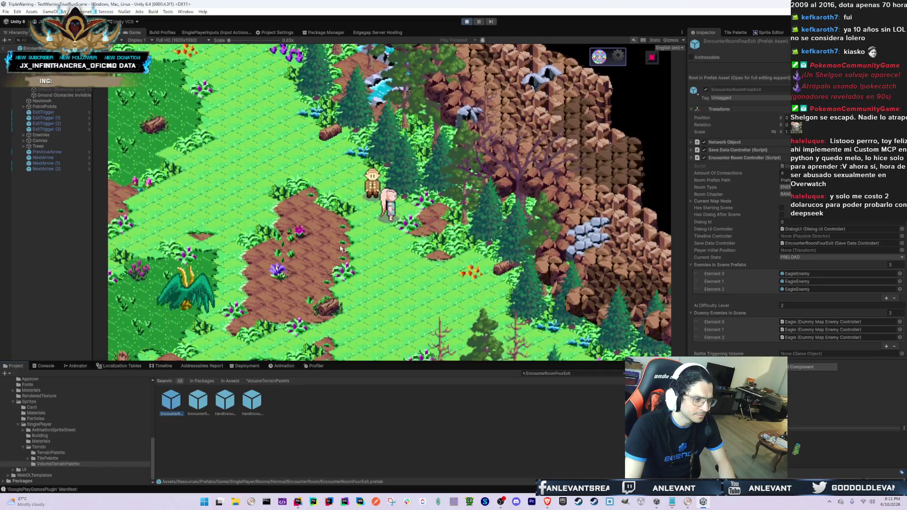
{"action": "left_click", "coordinate": [452, 214]}
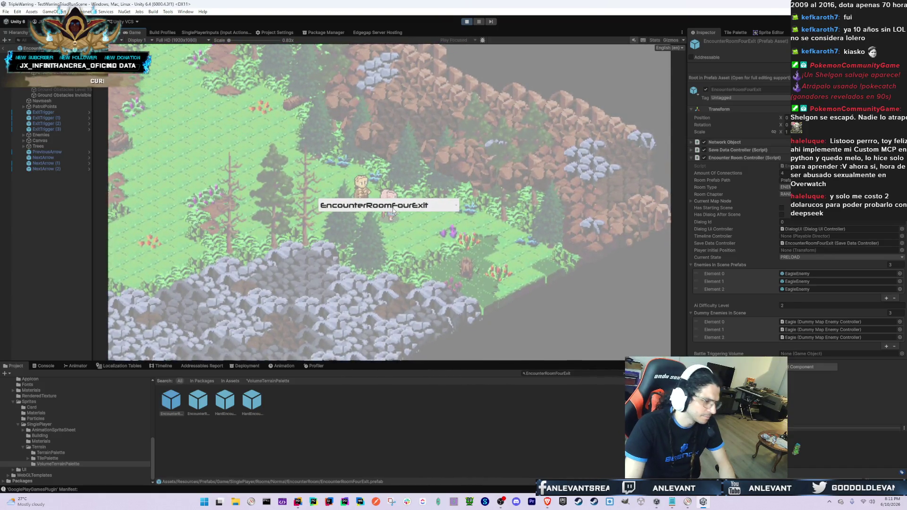
{"action": "left_click", "coordinate": [393, 207]}
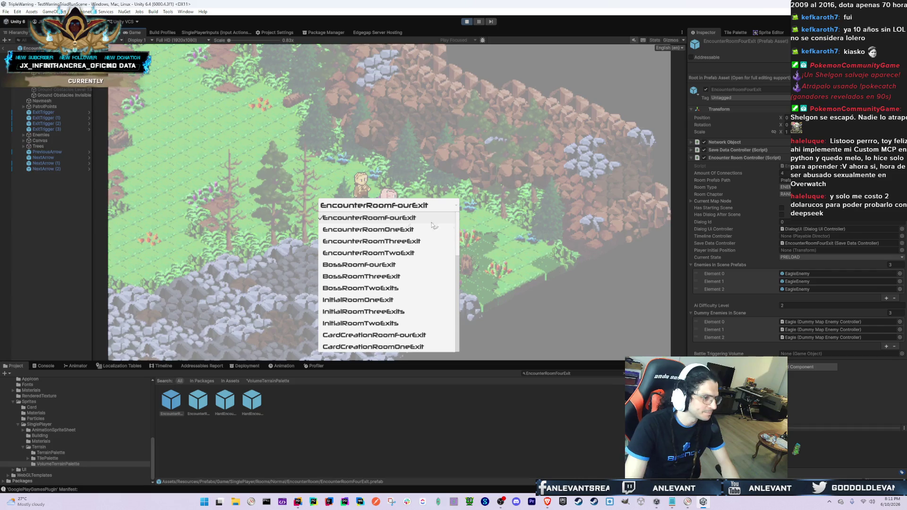
{"action": "left_click", "coordinate": [399, 229]}
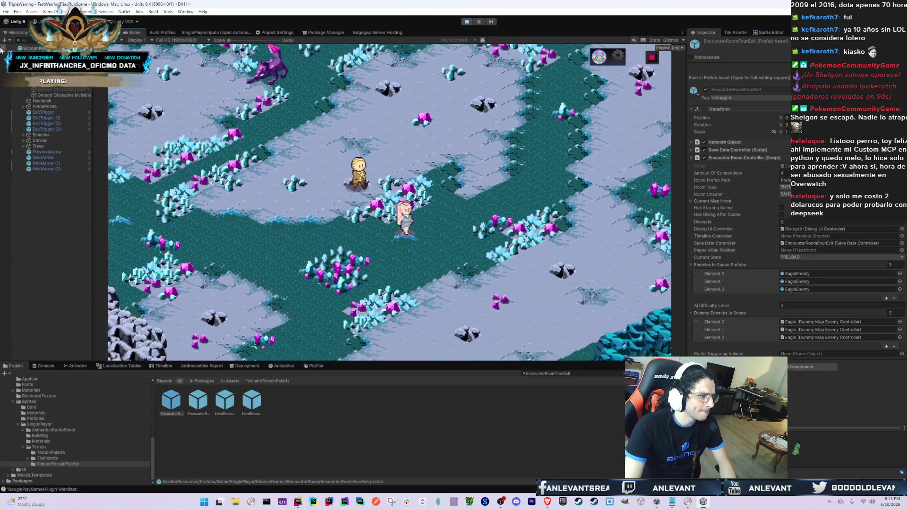
- Select the loaded room's PatrolPoints object, stop play mode, and return to Rider
{"action": "left_click", "coordinate": [76, 124]}
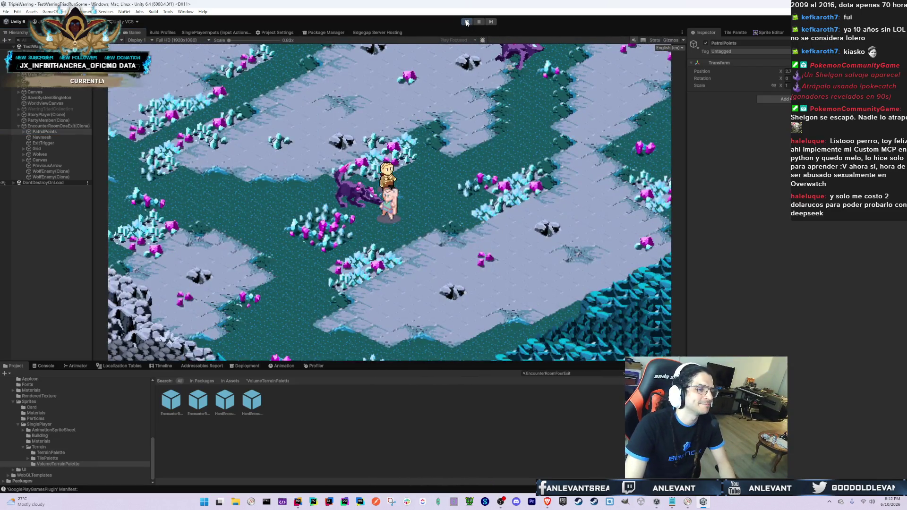
{"action": "left_click", "coordinate": [466, 23]}
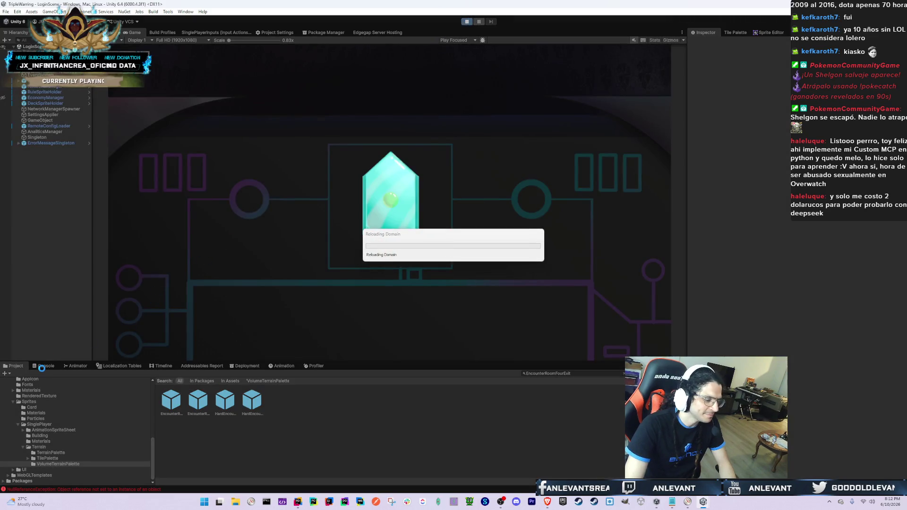
{"action": "key", "text": "alt+Tab"}
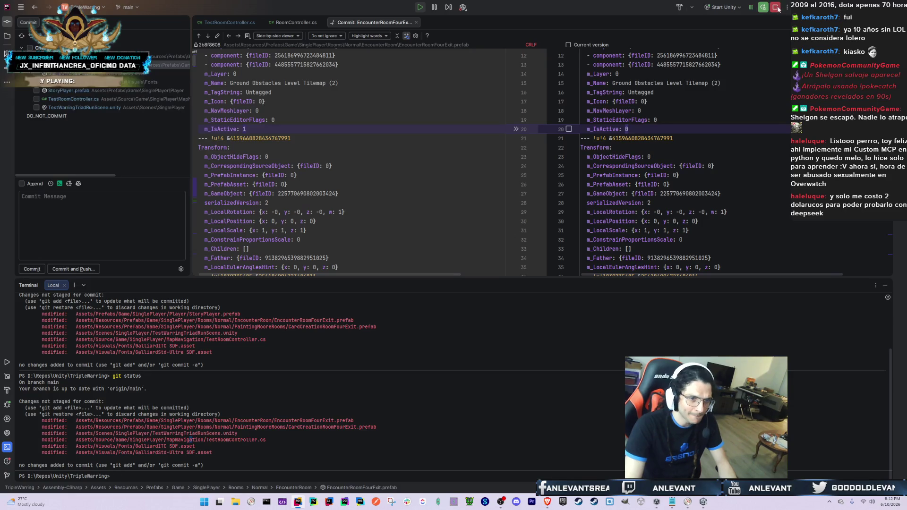
- Stop Rider's debug session, relaunch Unity with Start Unity, and dismiss the scene backup recovery prompt
{"action": "left_click", "coordinate": [776, 8]}
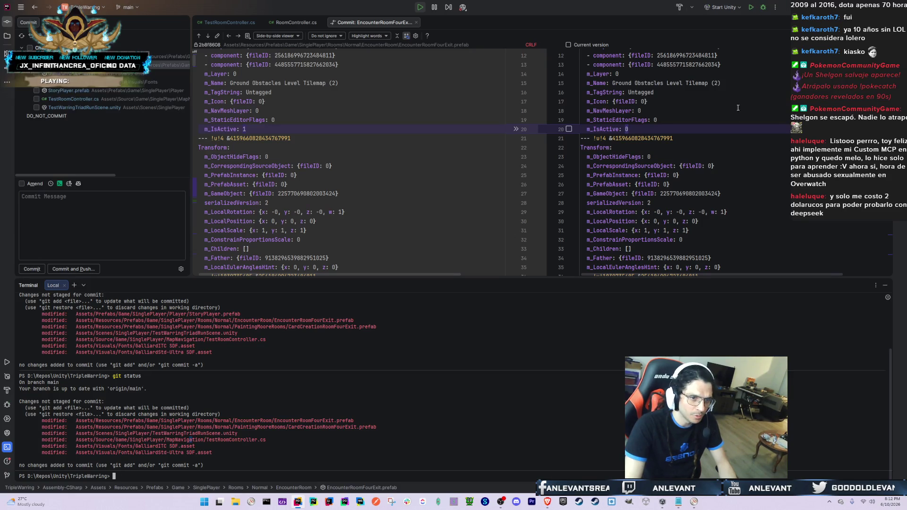
{"action": "left_click", "coordinate": [751, 8]}
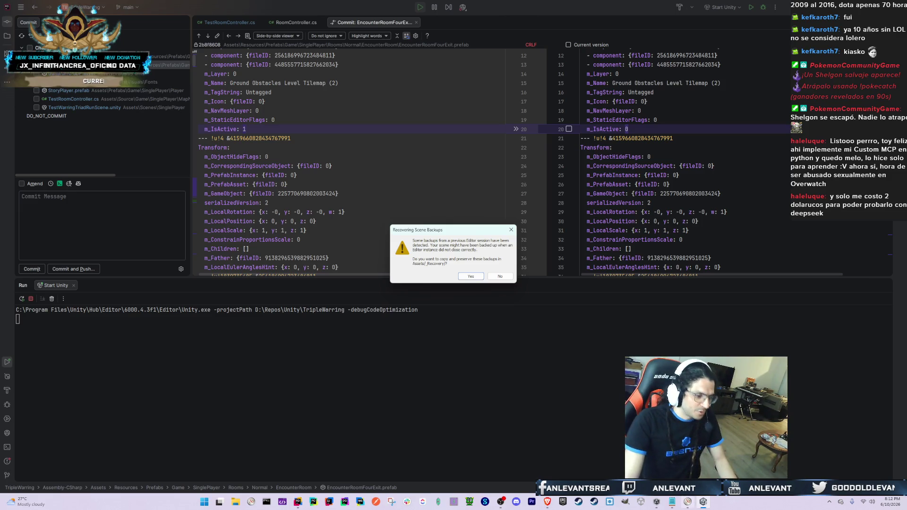
{"action": "left_click", "coordinate": [481, 276]}
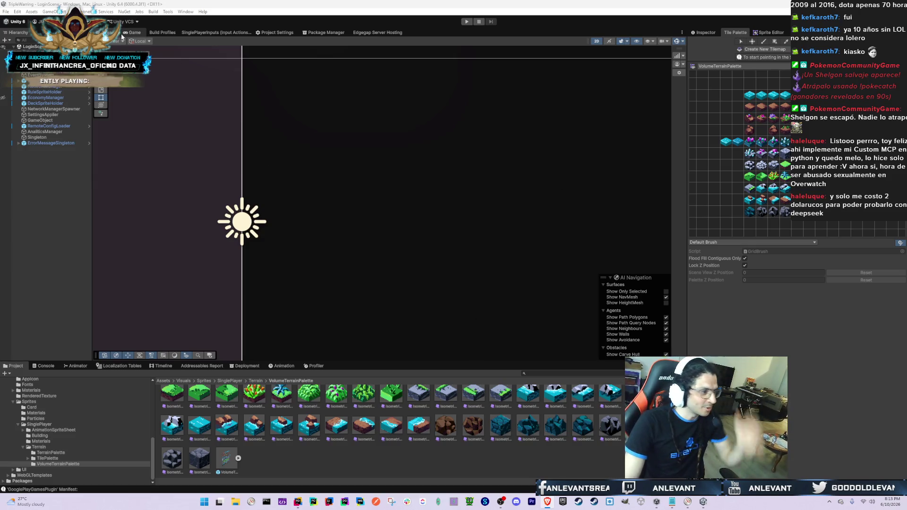
- Check the Console log, switch to the Game view, and enter Play mode on LoginScene
{"action": "left_click", "coordinate": [45, 366]}
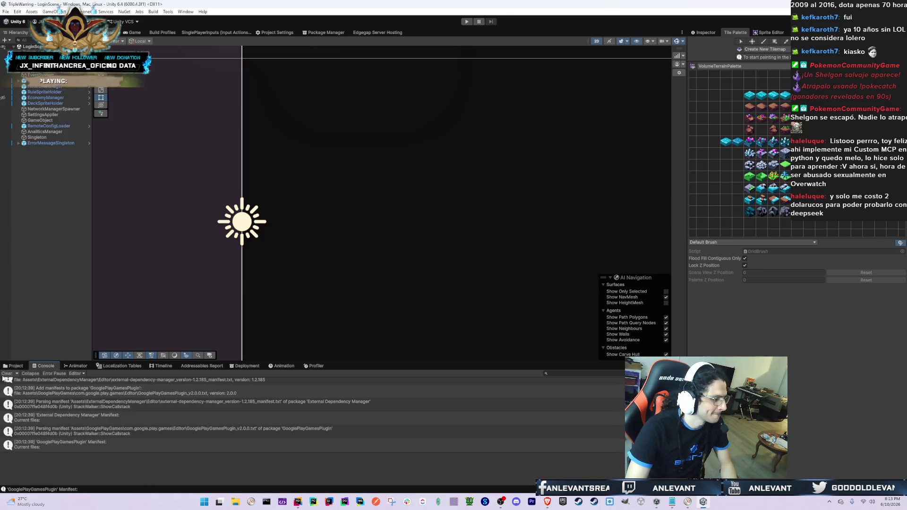
{"action": "left_click", "coordinate": [12, 365]}
{"action": "left_click", "coordinate": [135, 32]}
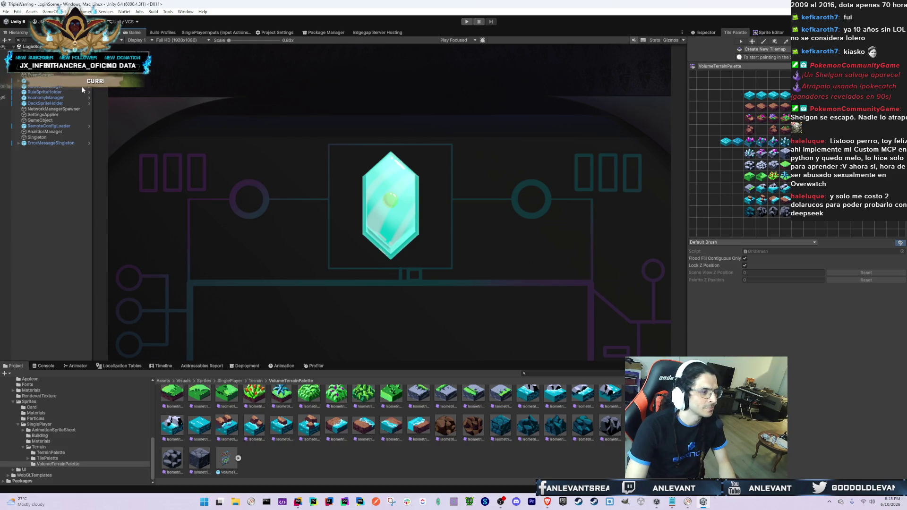
{"action": "left_click", "coordinate": [466, 22]}
- Switch to Rider and close the prefab diff to reveal RoomController.cs
{"action": "key", "text": "alt+Tab"}
{"action": "key", "text": "Tab"}
{"action": "middle_click", "coordinate": [350, 23]}
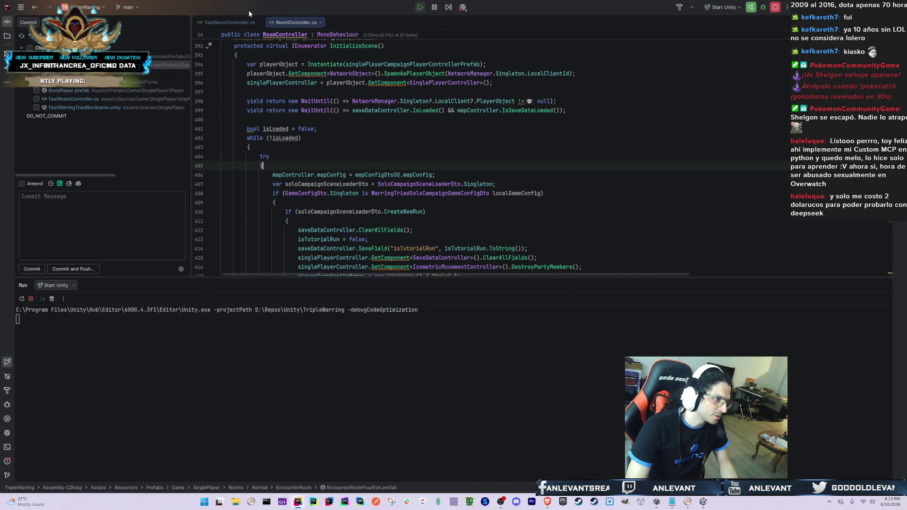
- Find TriggerFightAsync in RoomController.cs and change its modifier from private to protected virtual
{"action": "left_click", "coordinate": [405, 138]}
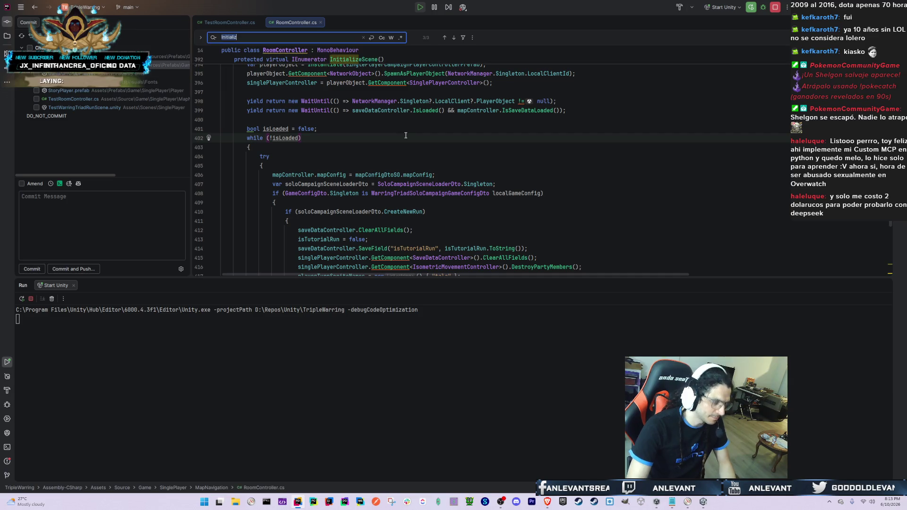
{"action": "key", "text": "alt+Tab"}
{"action": "key", "text": "alt+Tab"}
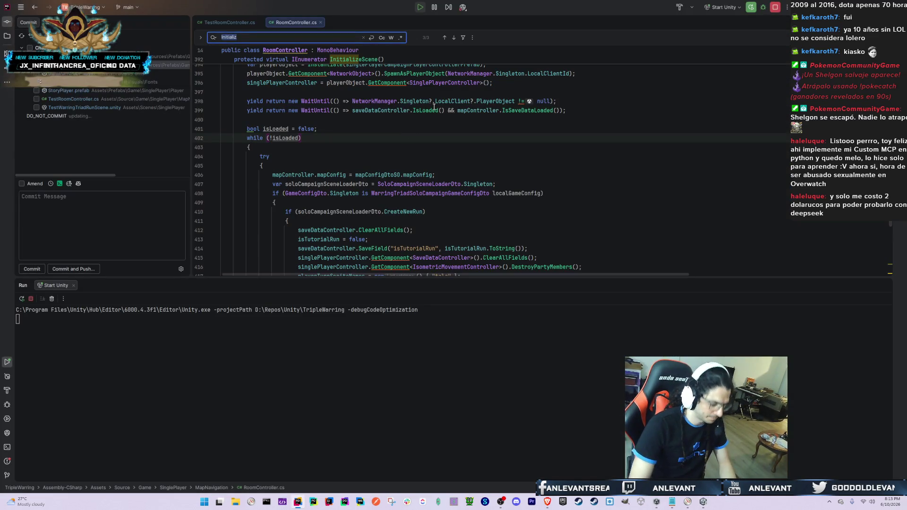
{"action": "type", "text": "Trigger"}
{"action": "left_click", "coordinate": [433, 106]}
{"action": "key", "text": "Down"}
{"action": "key", "text": "Down"}
{"action": "key", "text": "Down"}
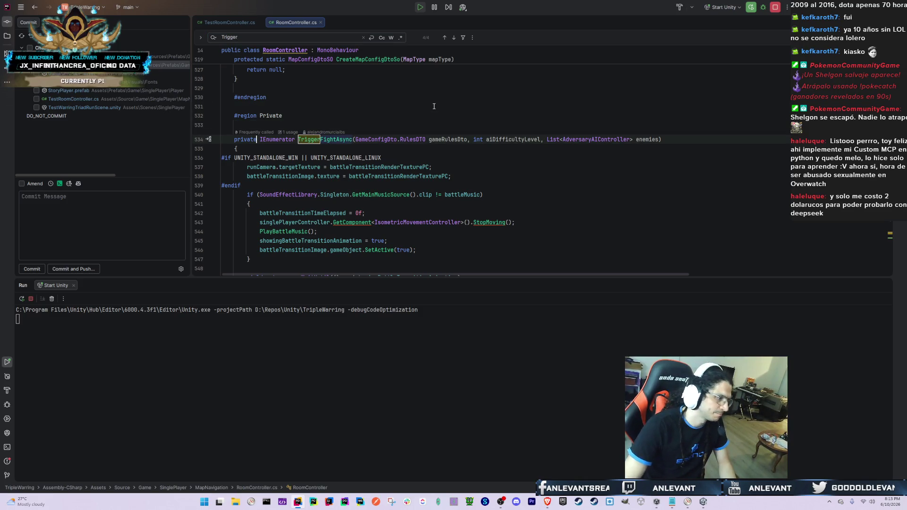
{"action": "key", "text": "ctrl+BackSpace"}
{"action": "type", "text": "protected"}
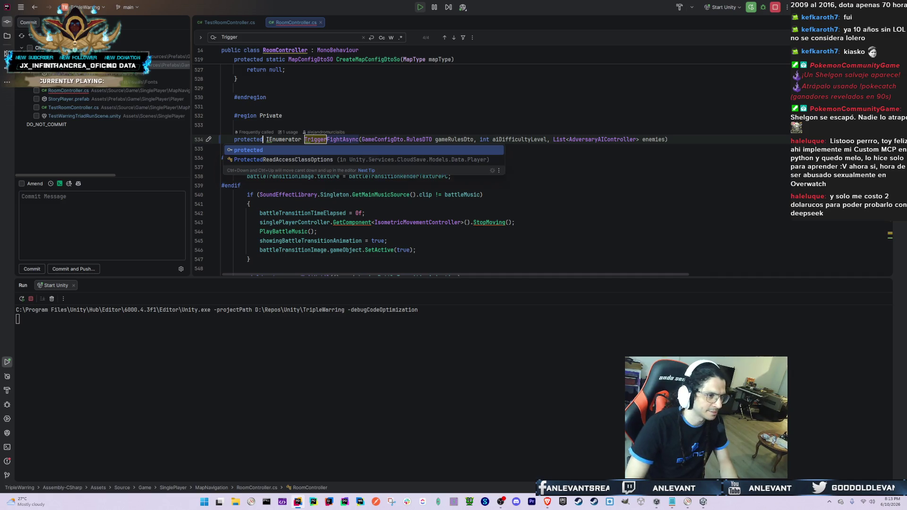
{"action": "key", "text": "alt+Up"}
{"action": "key", "text": "ctrl+alt+Left"}
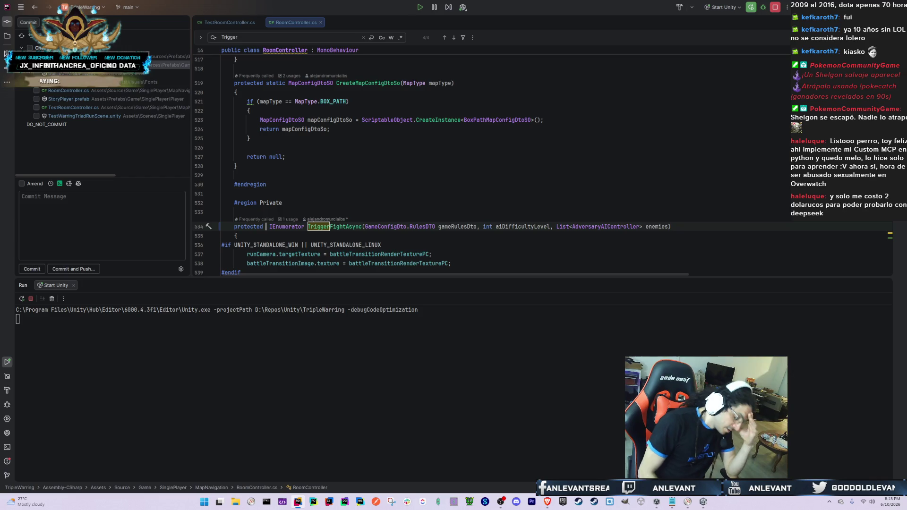
{"action": "type", "text": "virtual"}
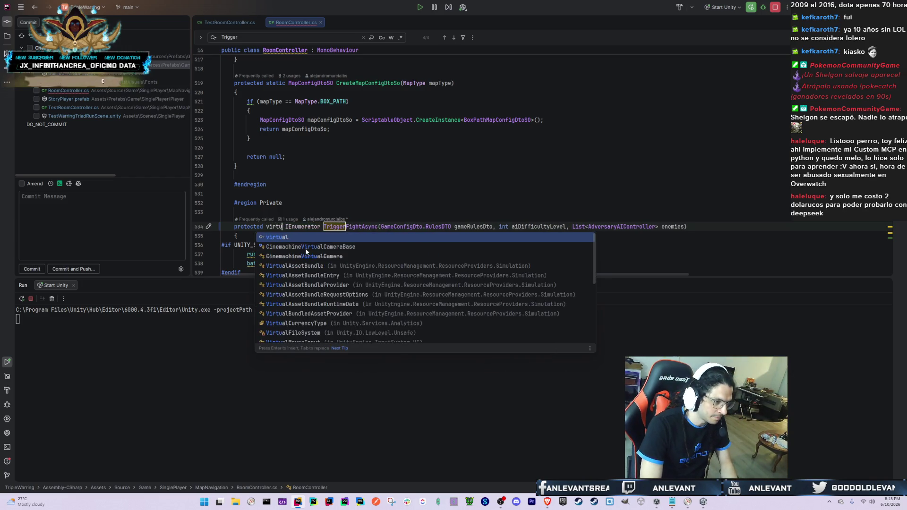
{"action": "key", "text": "Return"}
- Cut the TriggerFightAsync method and reposition it directly after InitializeScene
{"action": "scroll", "coordinate": [305, 248], "scroll_direction": "down", "scroll_amount": 10}
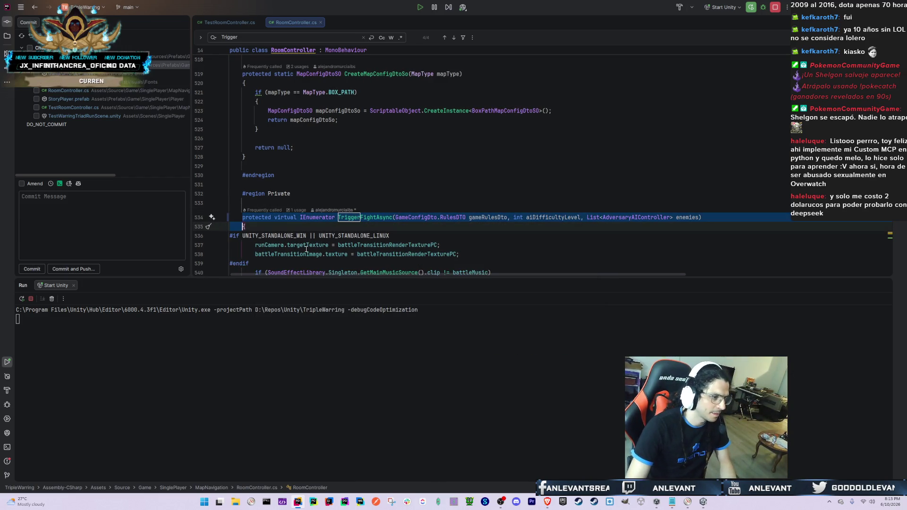
{"action": "scroll", "coordinate": [296, 246], "scroll_direction": "down", "scroll_amount": 5}
{"action": "key", "text": "ctrl+w"}
{"action": "key", "text": "ctrl+w"}
{"action": "key", "text": "ctrl+w"}
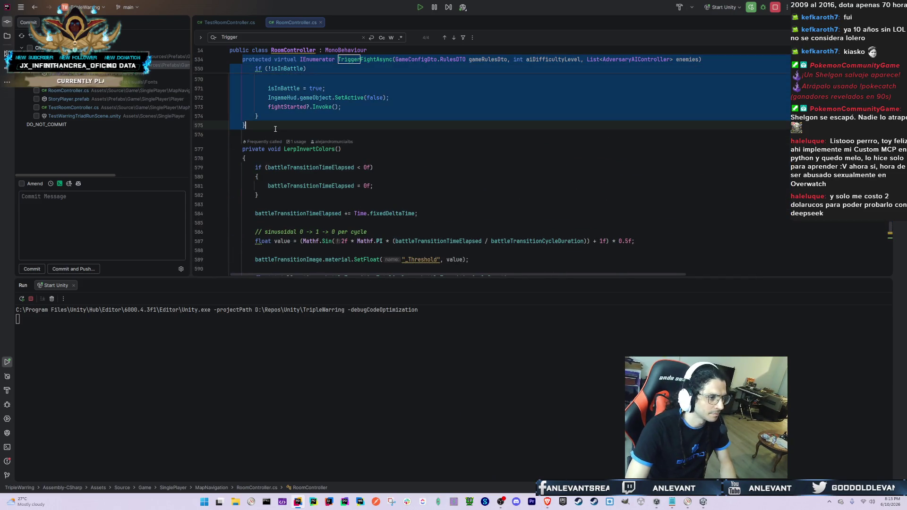
{"action": "key", "text": "Delete"}
{"action": "key", "text": "BackSpace"}
{"action": "scroll", "coordinate": [227, 146], "scroll_direction": "up", "scroll_amount": 5}
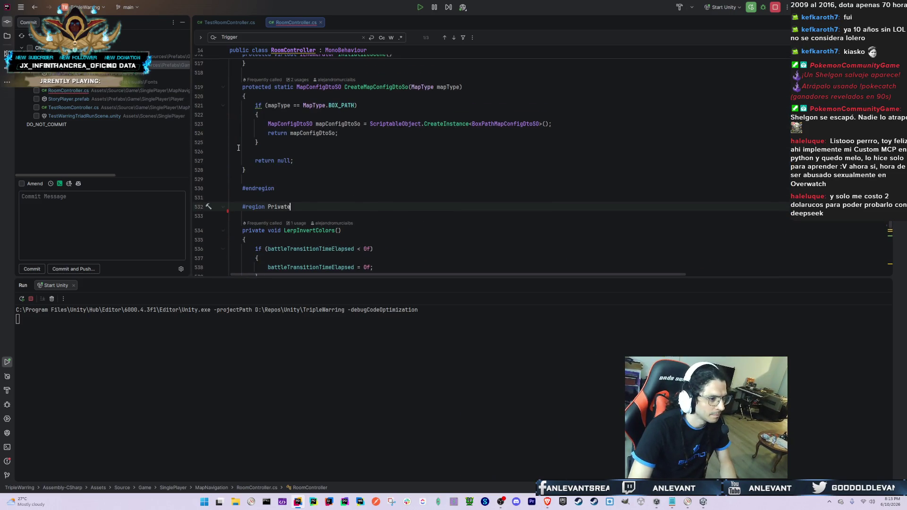
{"action": "left_click", "coordinate": [272, 167]}
{"action": "key", "text": "Return"}
{"action": "key", "text": "Return"}
{"action": "key", "text": "ctrl+v"}
{"action": "key", "text": "ctrl+z"}
- Select the TriggerFightAsync method header lines for copying
{"action": "scroll", "coordinate": [276, 174], "scroll_direction": "up", "scroll_amount": 8}
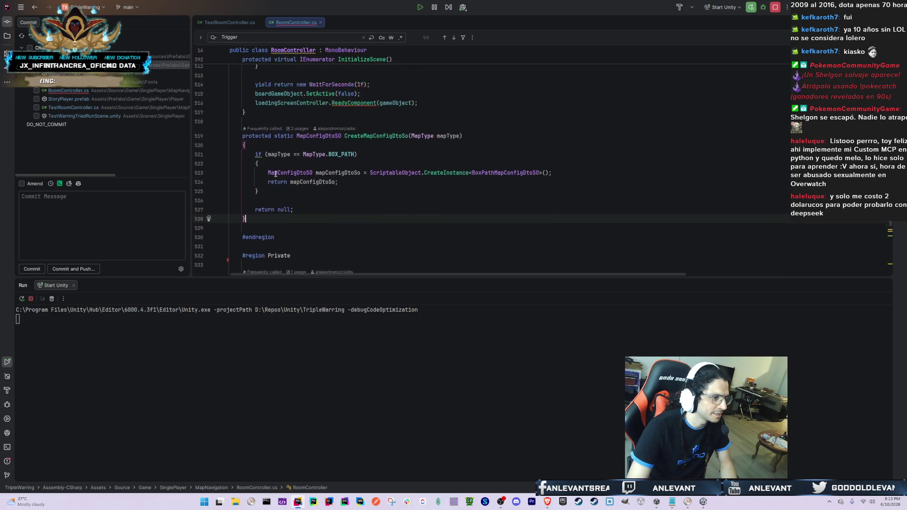
{"action": "scroll", "coordinate": [276, 174], "scroll_direction": "up", "scroll_amount": 2}
{"action": "scroll", "coordinate": [251, 258], "scroll_direction": "down", "scroll_amount": 10}
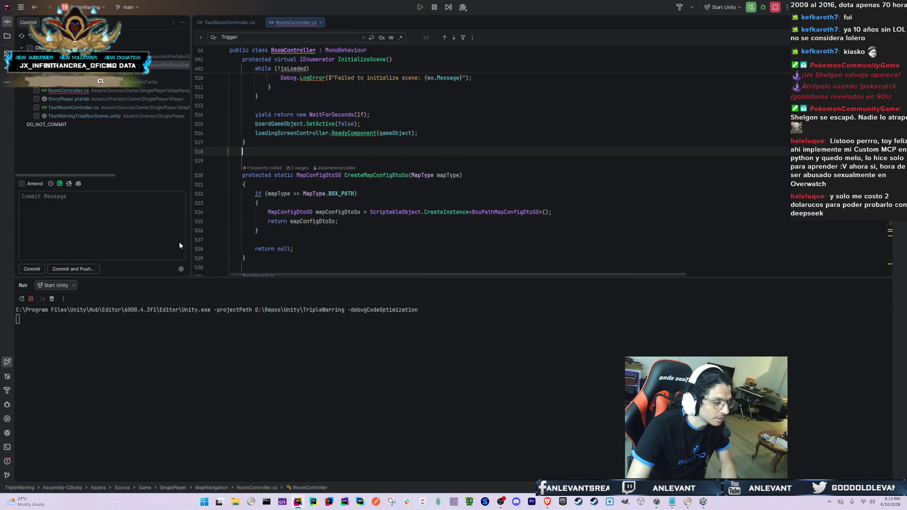
{"action": "scroll", "coordinate": [326, 139], "scroll_direction": "up", "scroll_amount": 7}
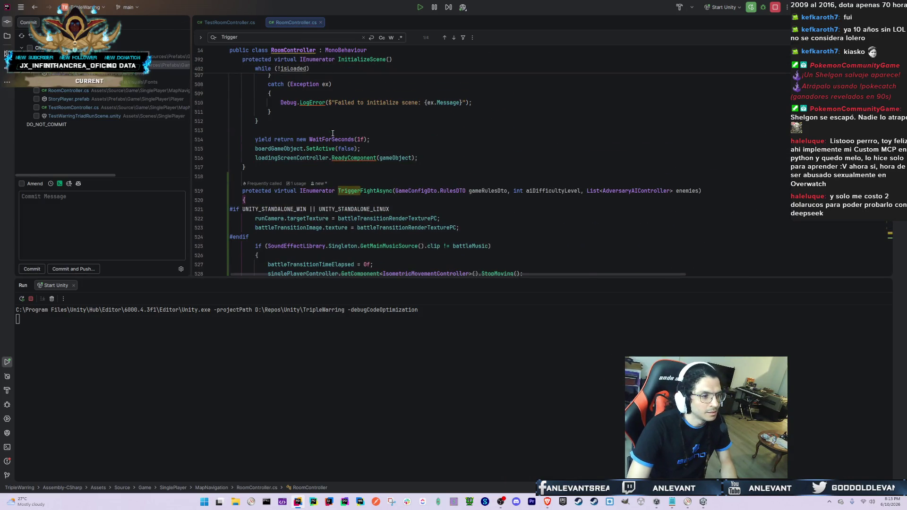
{"action": "left_click", "coordinate": [398, 174]}
{"action": "key", "text": "shift+Down"}
{"action": "key", "text": "shift+Down"}
{"action": "key", "text": "ctrl+c"}
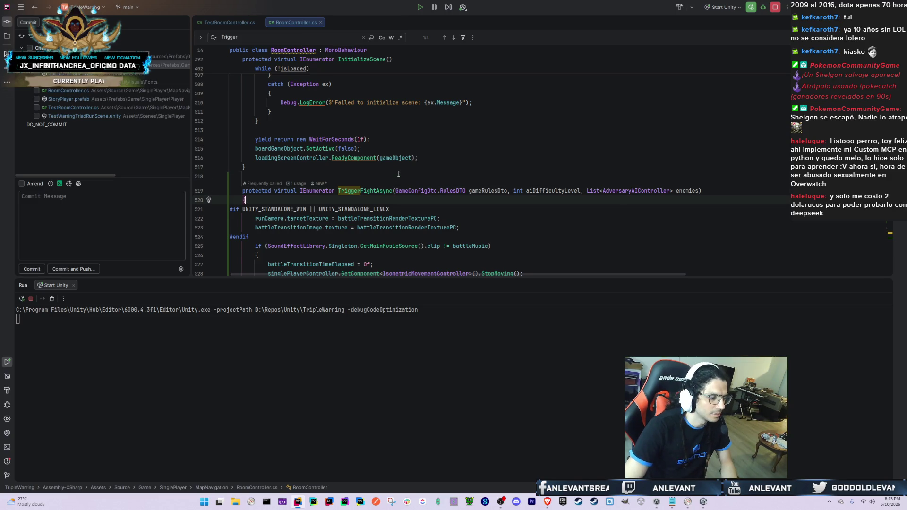
{"action": "key", "text": "shift+Home"}
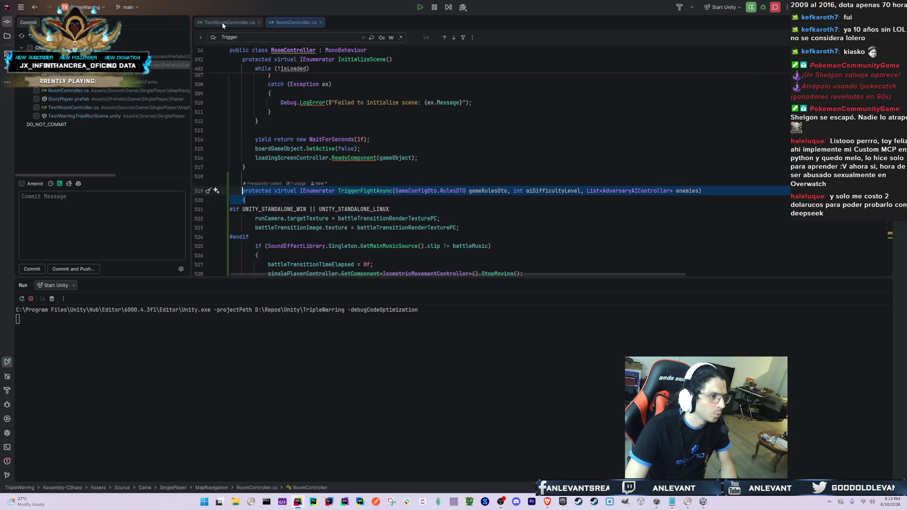
- Paste the copied TriggerFightAsync header at the end of the TestRoomController.cs class
{"action": "left_click", "coordinate": [222, 22]}
{"action": "scroll", "coordinate": [284, 95], "scroll_direction": "down", "scroll_amount": 2}
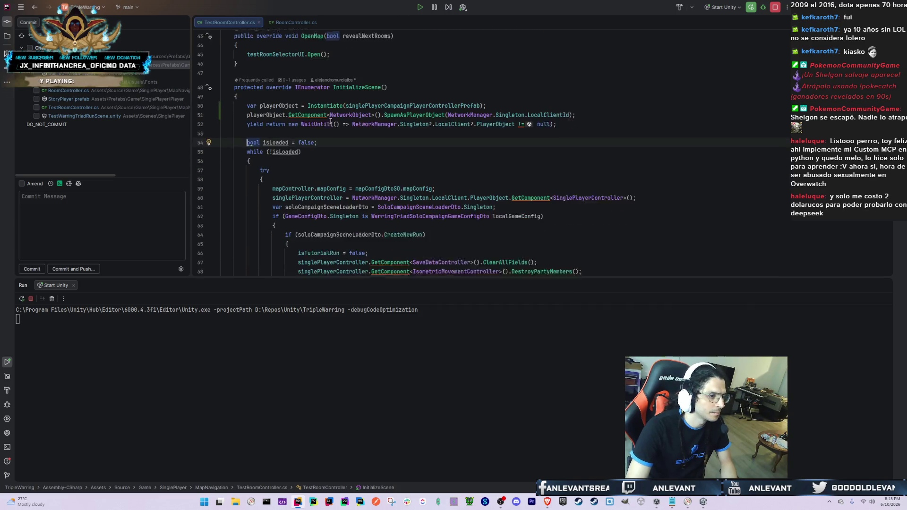
{"action": "left_click", "coordinate": [284, 84]}
{"action": "scroll", "coordinate": [284, 83], "scroll_direction": "down", "scroll_amount": 20}
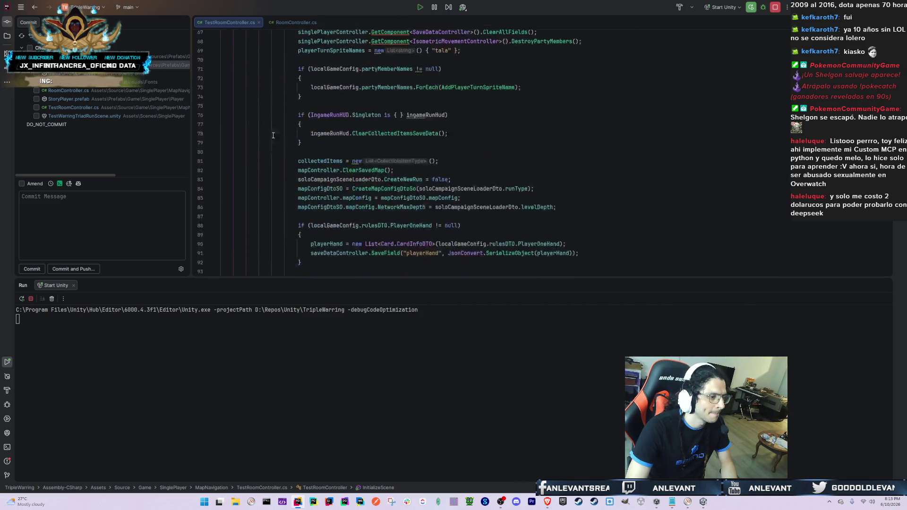
{"action": "left_click", "coordinate": [268, 217]}
{"action": "key", "text": "Return"}
{"action": "key", "text": "Return"}
{"action": "key", "text": "ctrl+f"}
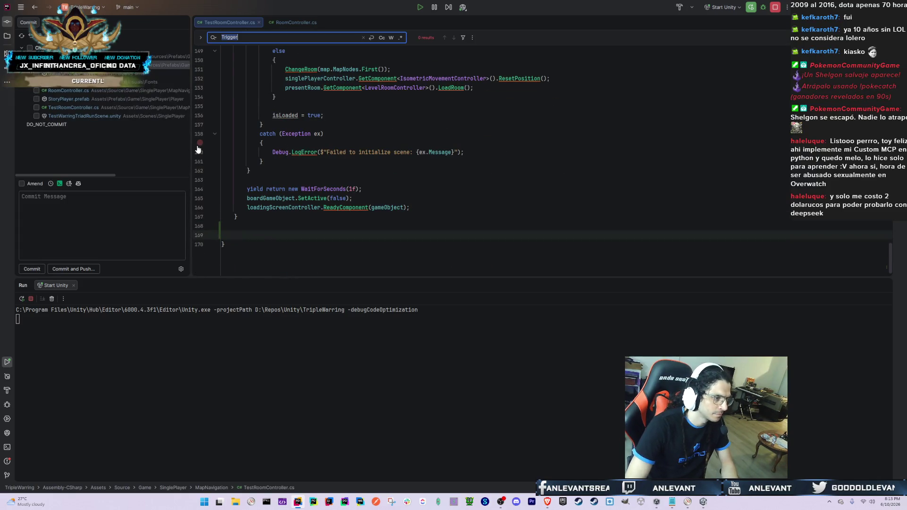
{"action": "key", "text": "Escape"}
{"action": "key", "text": "ctrl+v"}
- Change the pasted header's virtual keyword to override
{"action": "key", "text": "Up"}
{"action": "key", "text": "Up"}
{"action": "key", "text": "Up"}
{"action": "key", "text": "ctrl+BackSpace"}
{"action": "type", "text": "override"}
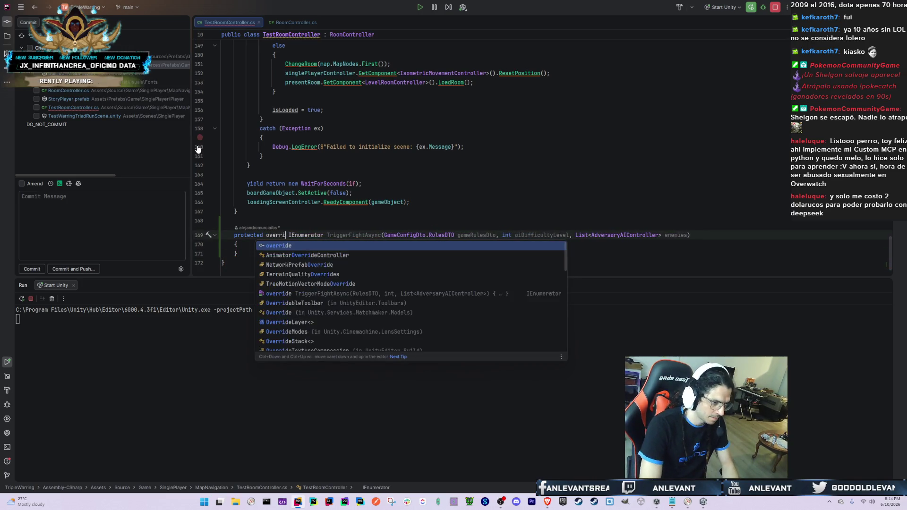
{"action": "key", "text": "Escape"}
- Fill the override body with 'yield return null;' and switch back to Unity
{"action": "key", "text": "End"}
{"action": "key", "text": "Down"}
{"action": "key", "text": "Return"}
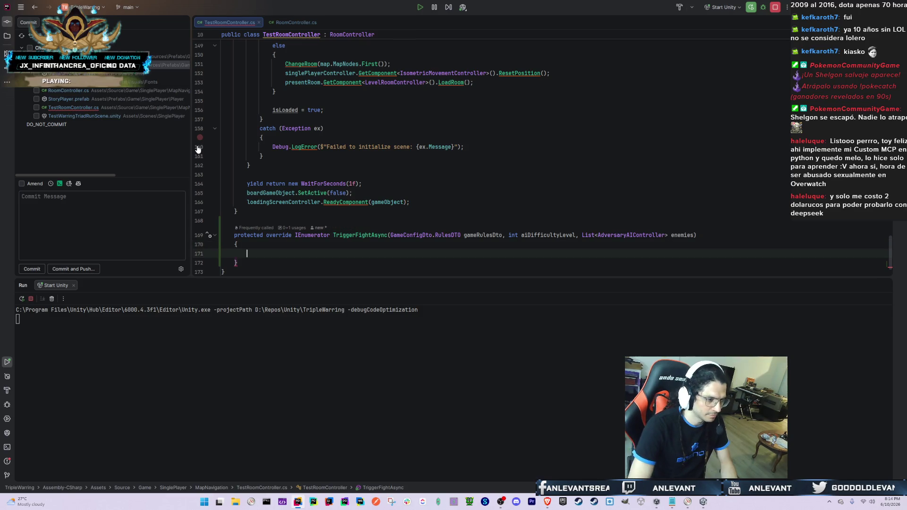
{"action": "type", "text": "yielr "}
{"action": "type", "text": "yield return"}
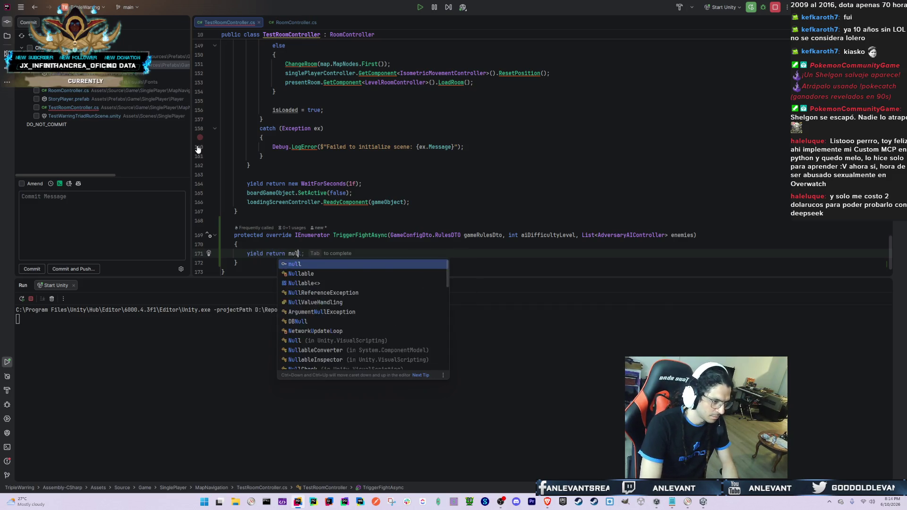
{"action": "key", "text": "Tab"}
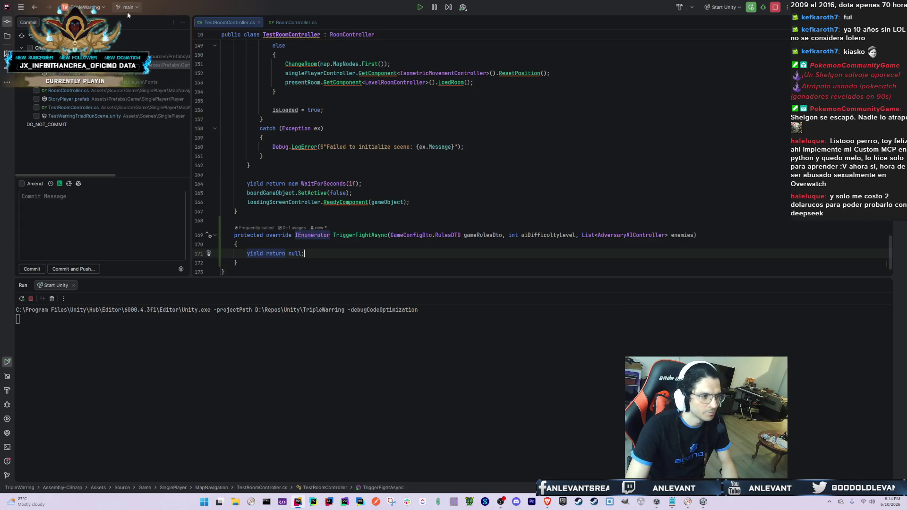
{"action": "key", "text": "ctrl+alt+Return"}
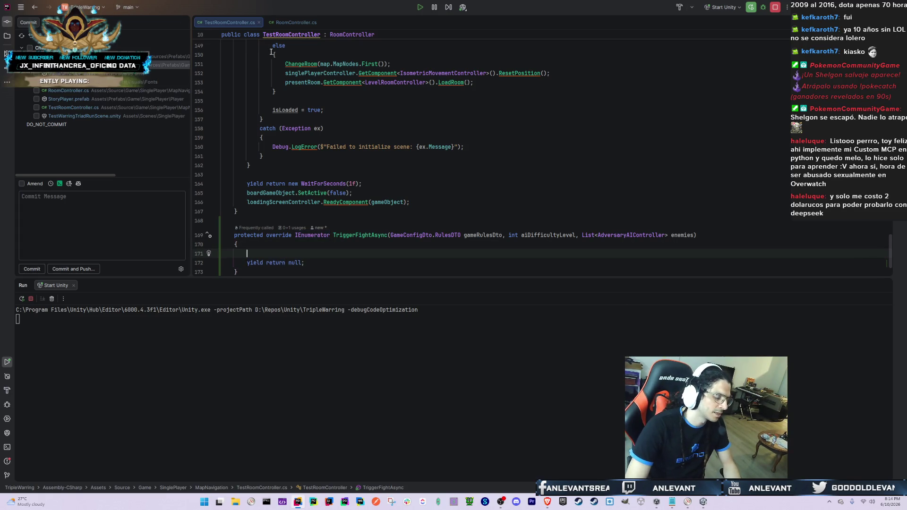
{"action": "key", "text": "ctrl+z"}
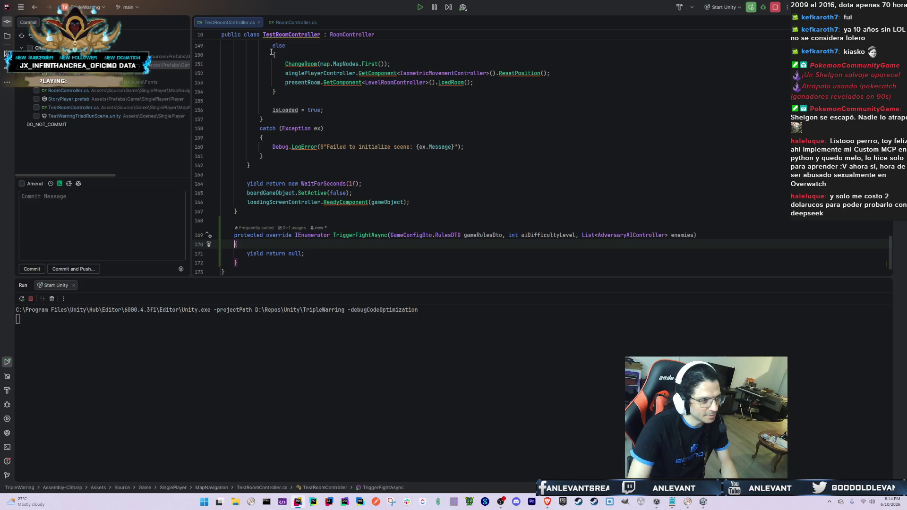
{"action": "key", "text": "ctrl+v"}
{"action": "key", "text": "alt+Tab"}
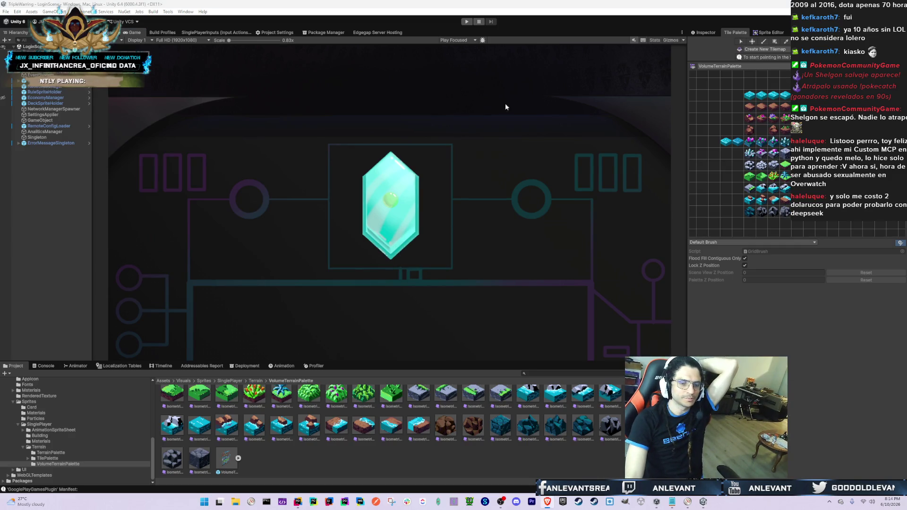
- Check the Console, press Play, and choose Anonymous Login to reach the test menu
{"action": "key", "text": "ctrl+shift+c"}
{"action": "left_click", "coordinate": [15, 368]}
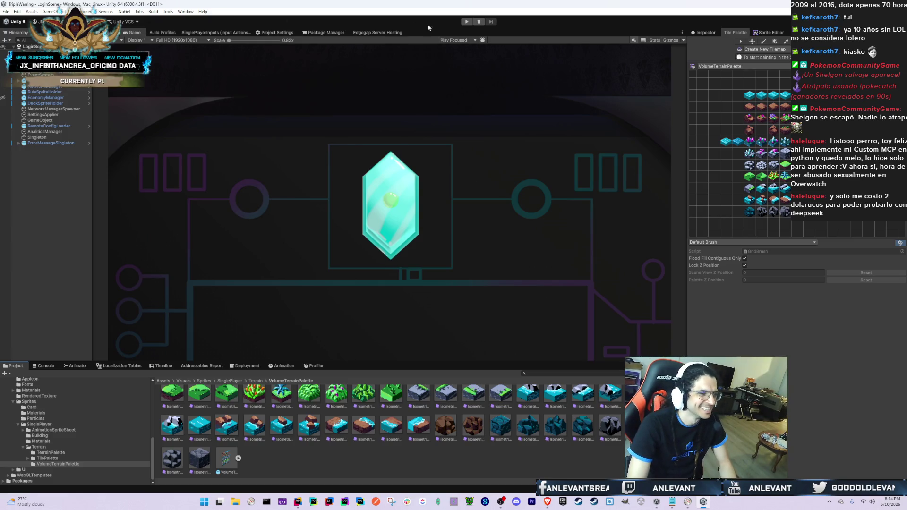
{"action": "left_click", "coordinate": [467, 21]}
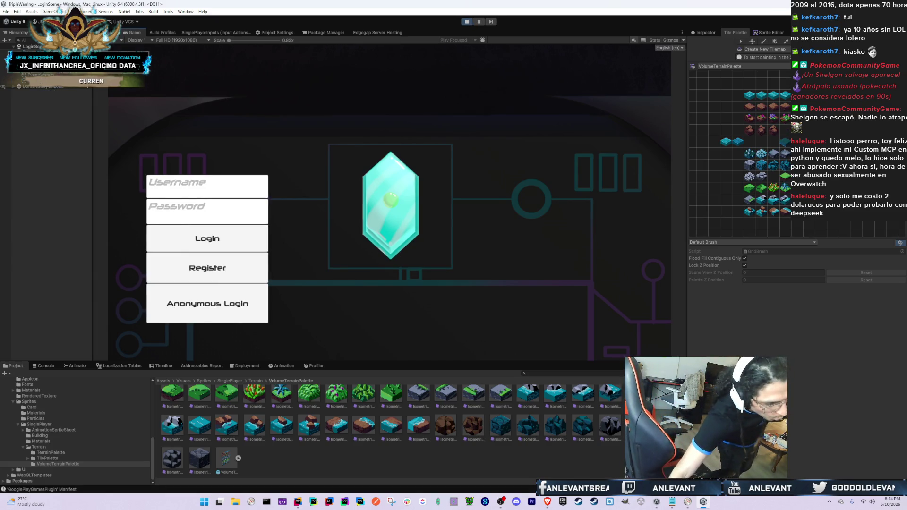
{"action": "left_click", "coordinate": [209, 294]}
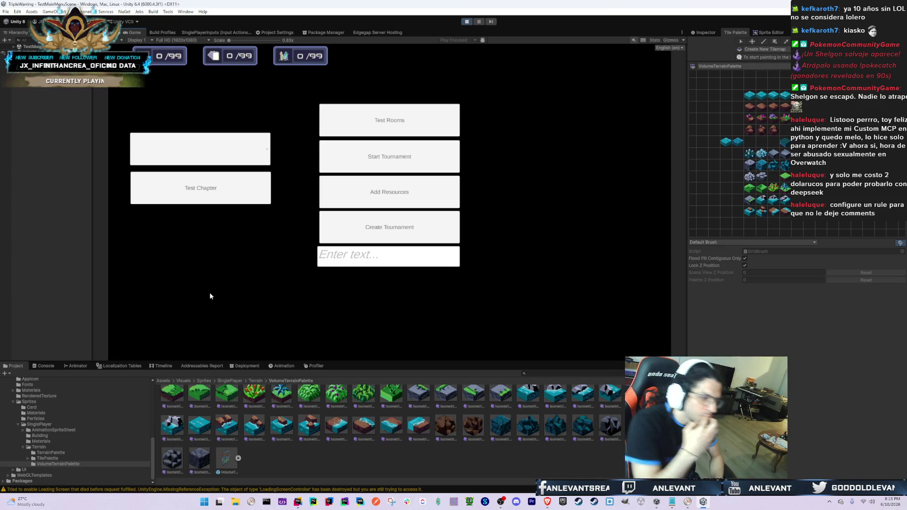
{"action": "left_click", "coordinate": [40, 367]}
- Open Test Rooms and choose EncounterRoomOneExit from the room dropdown
{"action": "left_click", "coordinate": [379, 117]}
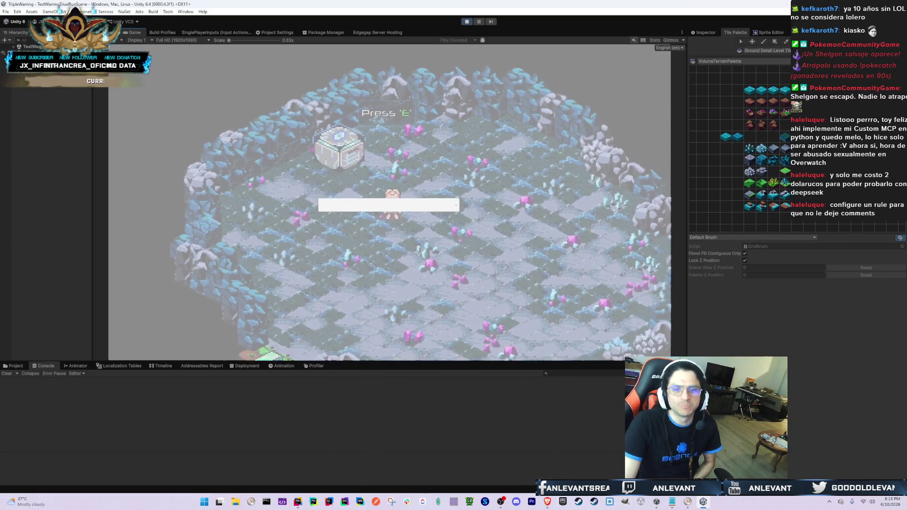
{"action": "left_click", "coordinate": [399, 211]}
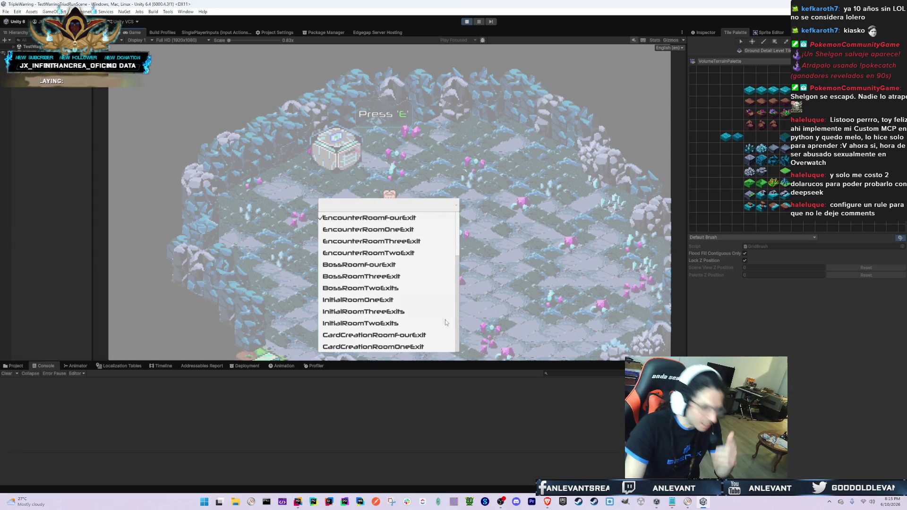
{"action": "scroll", "coordinate": [390, 300], "scroll_direction": "down", "scroll_amount": 2}
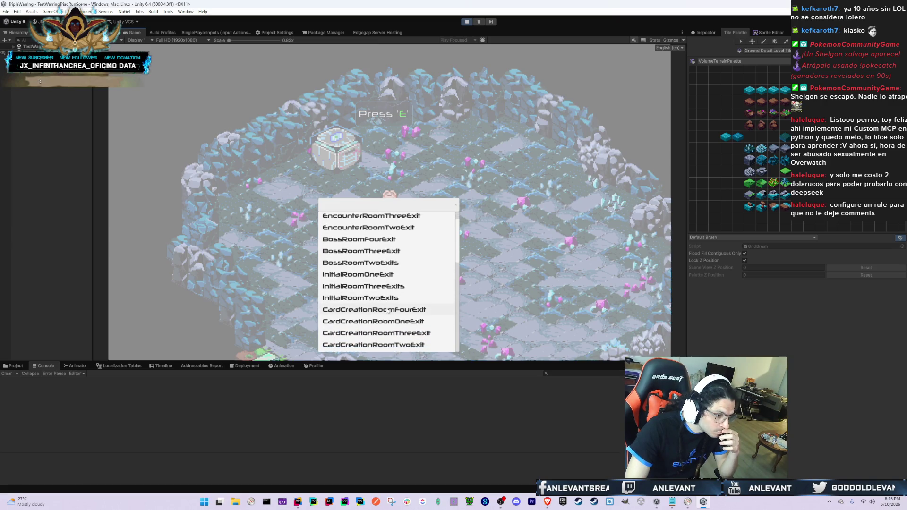
{"action": "scroll", "coordinate": [457, 245], "scroll_direction": "up", "scroll_amount": 2}
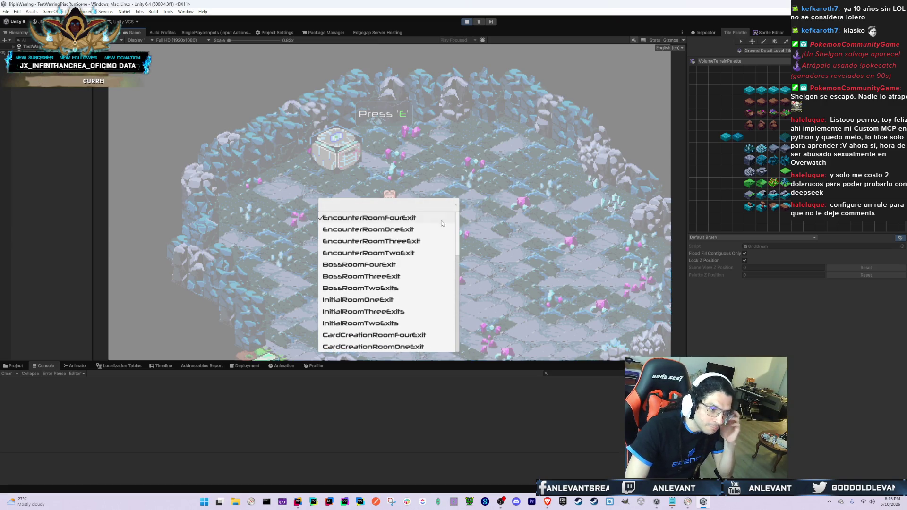
{"action": "left_click", "coordinate": [405, 231]}
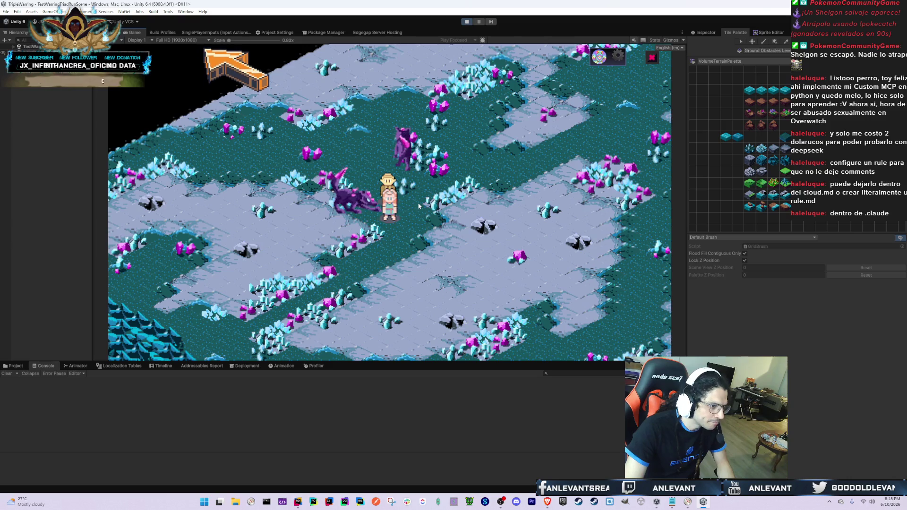
- Return to Unity's Game view and show PartyMember(Clone) in the Inspector
{"action": "key", "text": "alt+Tab"}
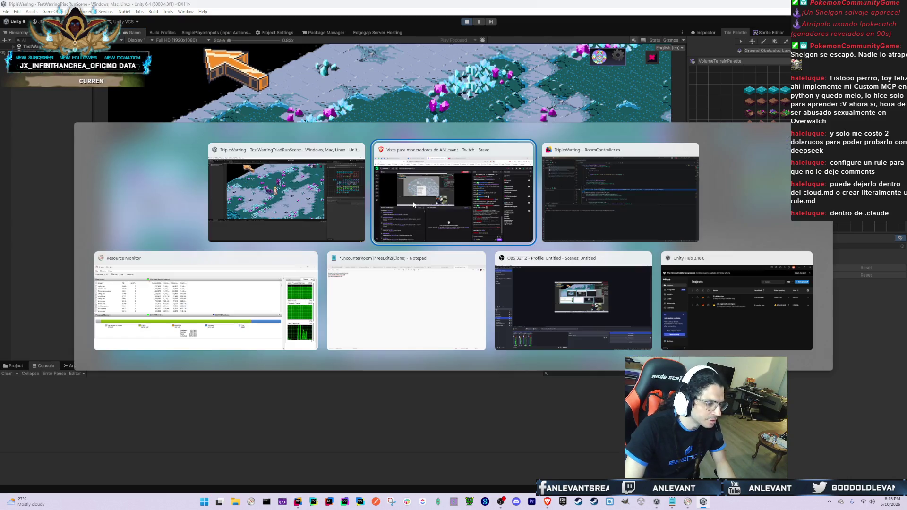
{"action": "key", "text": "Escape"}
{"action": "key", "text": "ctrl+1"}
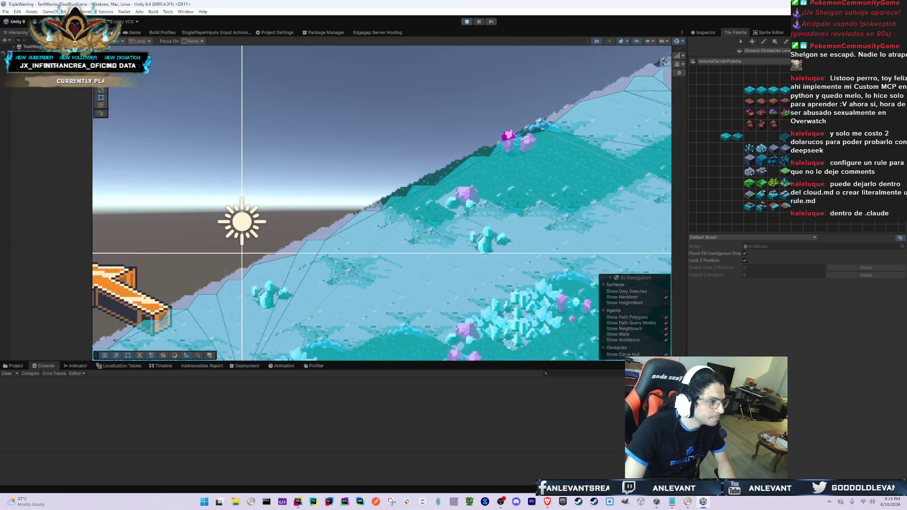
{"action": "key", "text": "ctrl+2"}
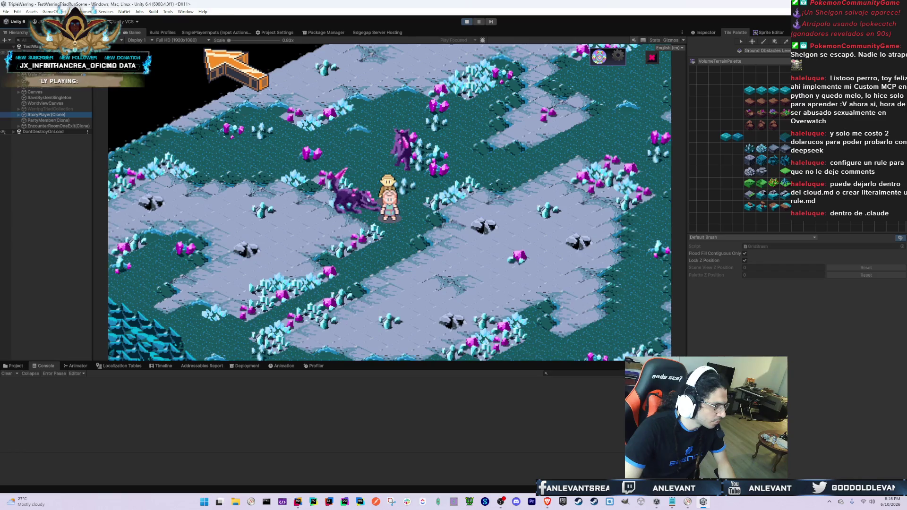
{"action": "left_click", "coordinate": [47, 120]}
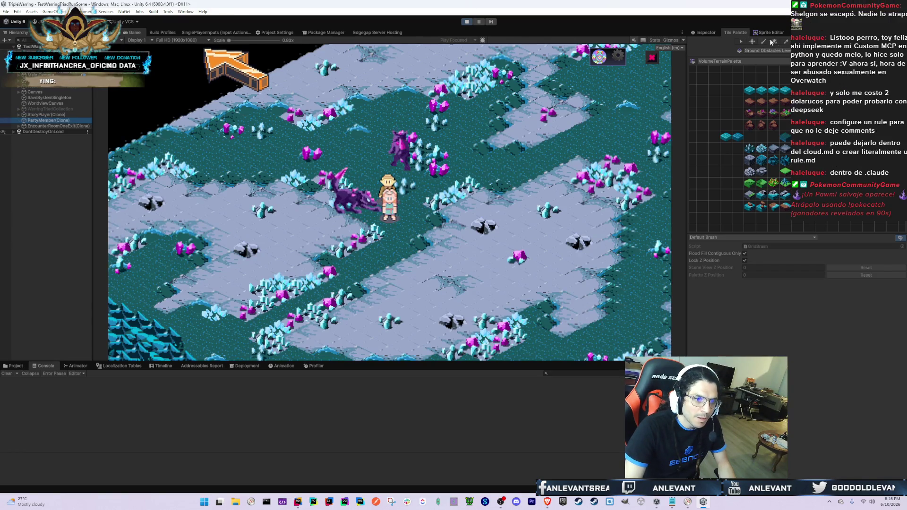
{"action": "left_click", "coordinate": [706, 32]}
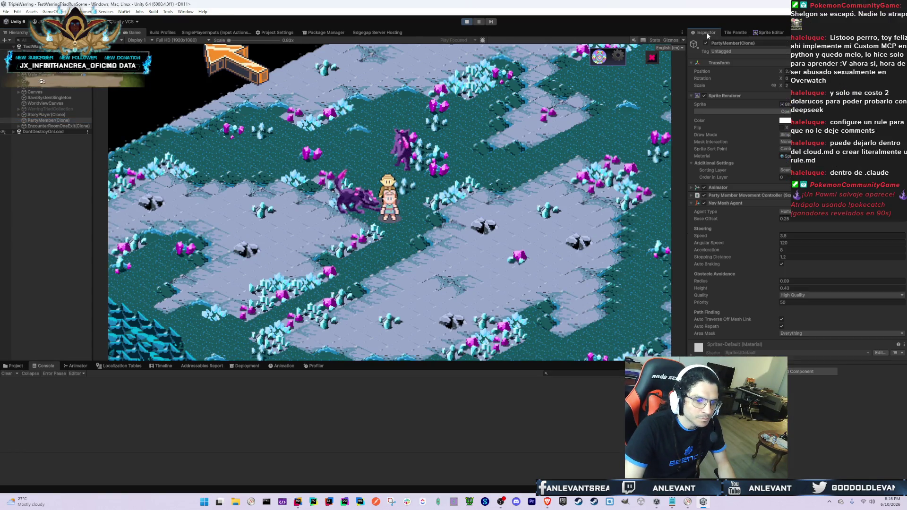
- Inspect StoryPlayer(Clone)'s Single Player and Isometric Movement Controller fields, jumping to its Present Room
{"action": "left_click", "coordinate": [45, 115]}
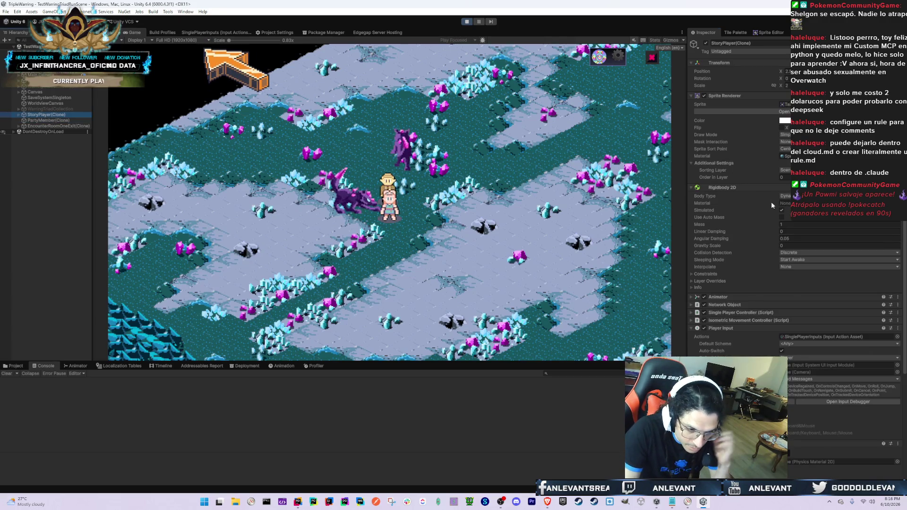
{"action": "left_click", "coordinate": [765, 313]}
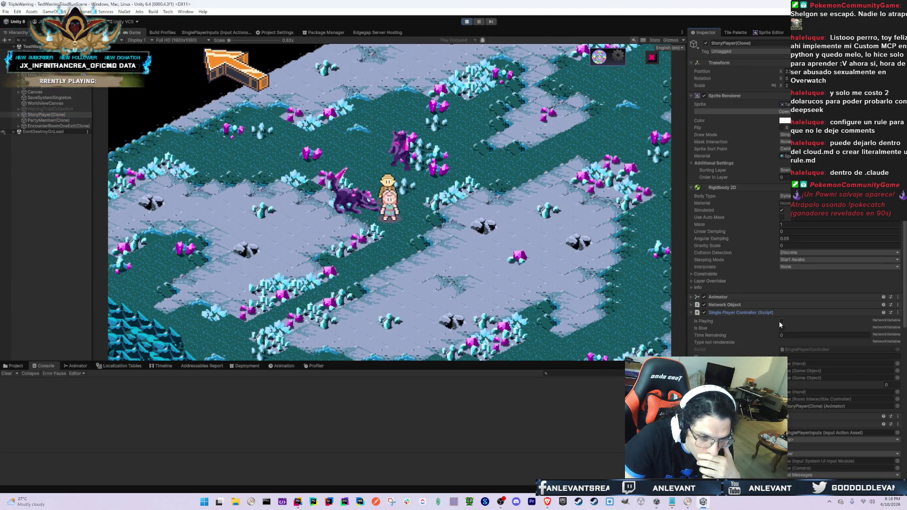
{"action": "scroll", "coordinate": [778, 325], "scroll_direction": "down", "scroll_amount": 1}
{"action": "left_click", "coordinate": [753, 293]}
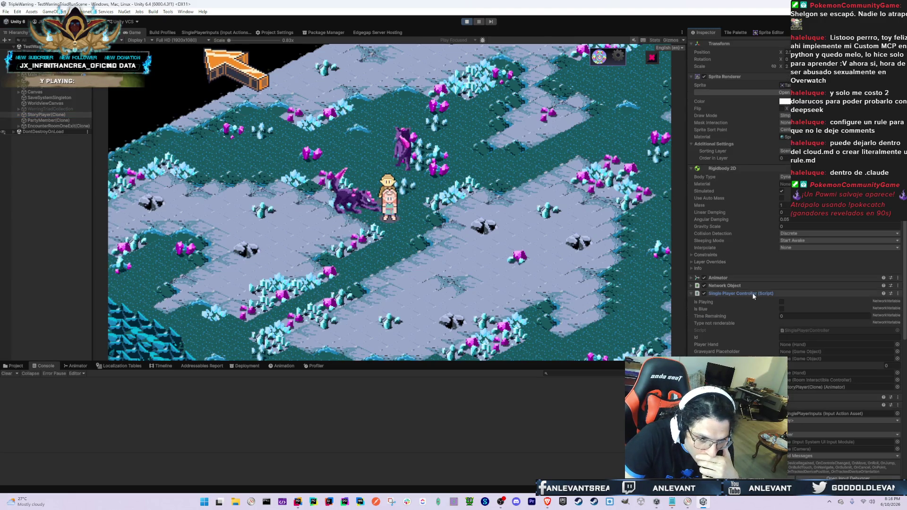
{"action": "left_click", "coordinate": [759, 300]}
{"action": "scroll", "coordinate": [760, 304], "scroll_direction": "down", "scroll_amount": 2}
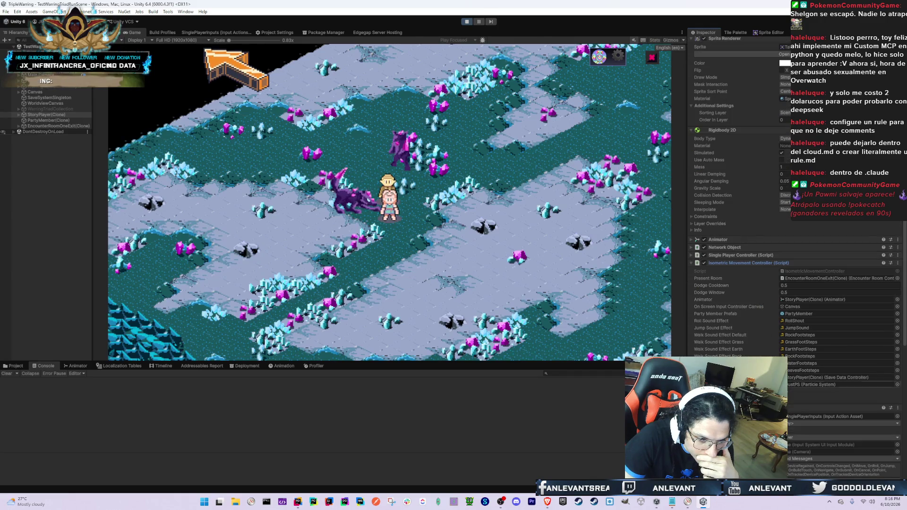
{"action": "double_click", "coordinate": [808, 277]}
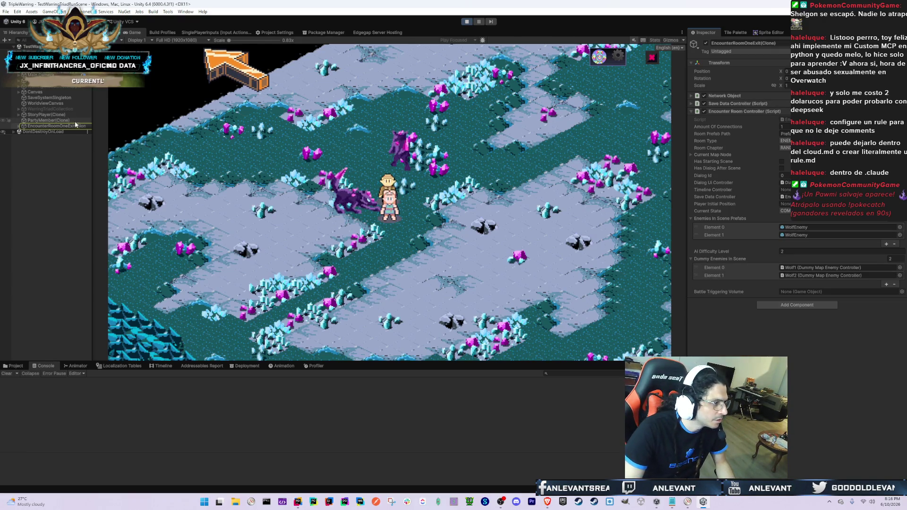
- Check PartyMember(Clone)'s movement controller, then open StoryPlayer's IsometricMovementController script in Rider
{"action": "left_click", "coordinate": [48, 120]}
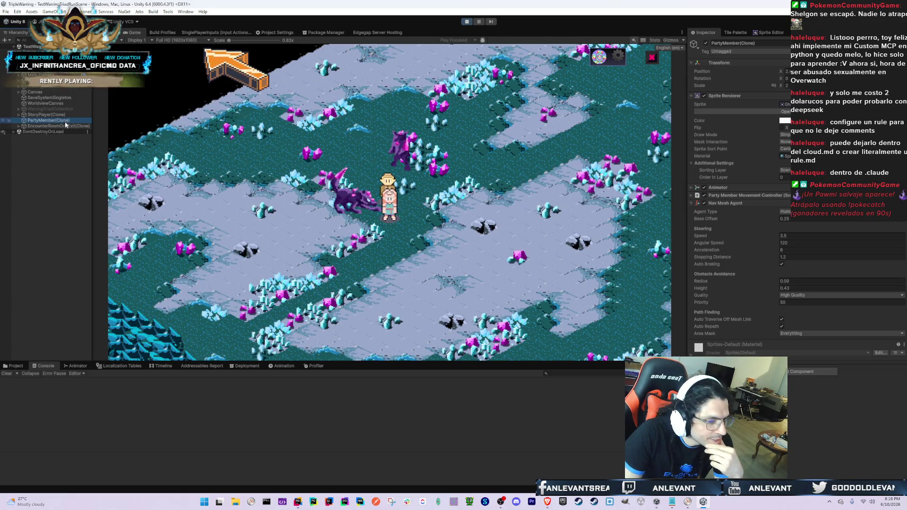
{"action": "left_click", "coordinate": [747, 195]}
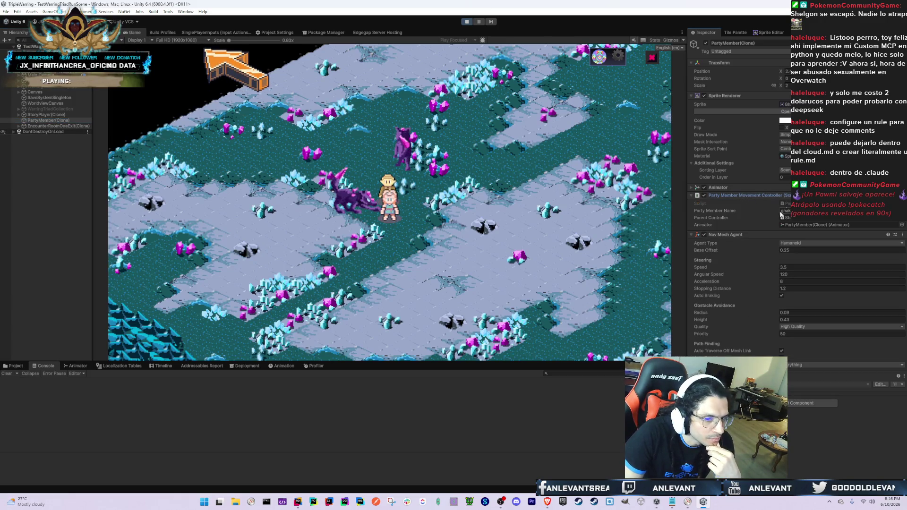
{"action": "left_click", "coordinate": [47, 114]}
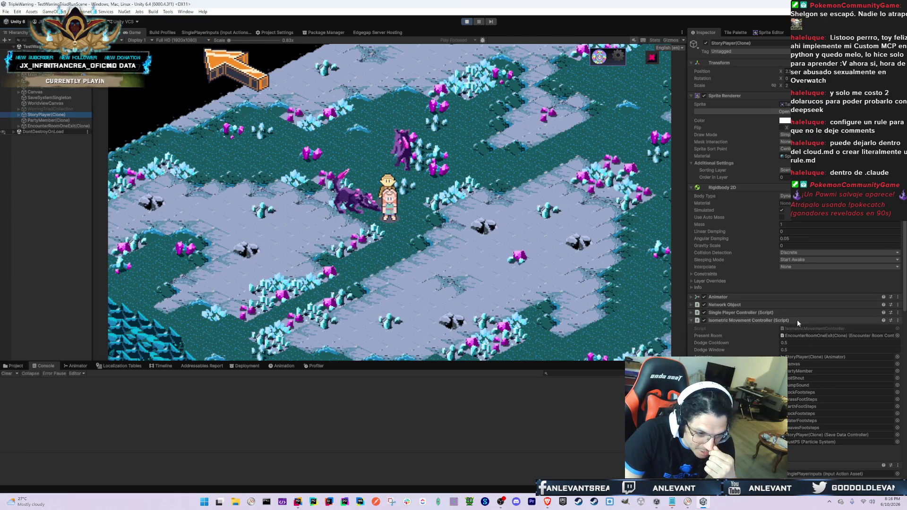
{"action": "left_click", "coordinate": [804, 328]}
{"action": "double_click", "coordinate": [805, 328]}
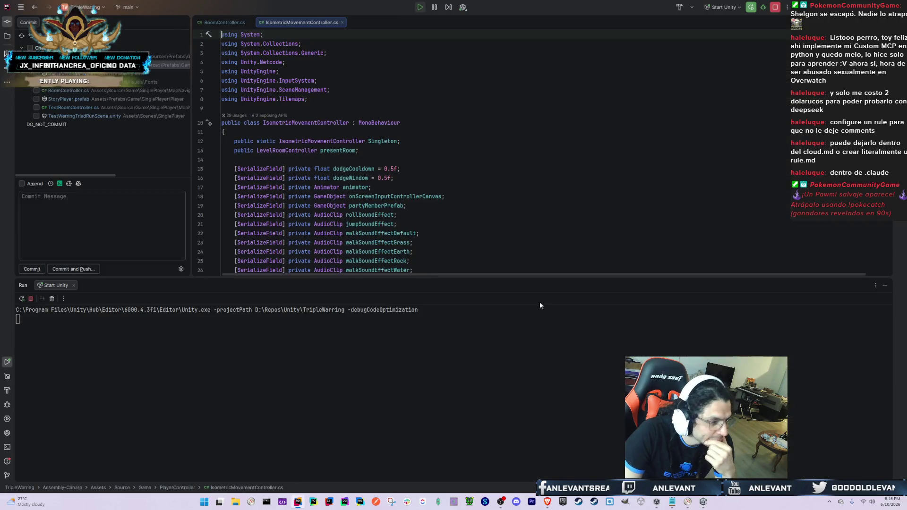
- Stop the running Unity process from Rider
{"action": "left_click", "coordinate": [223, 22]}
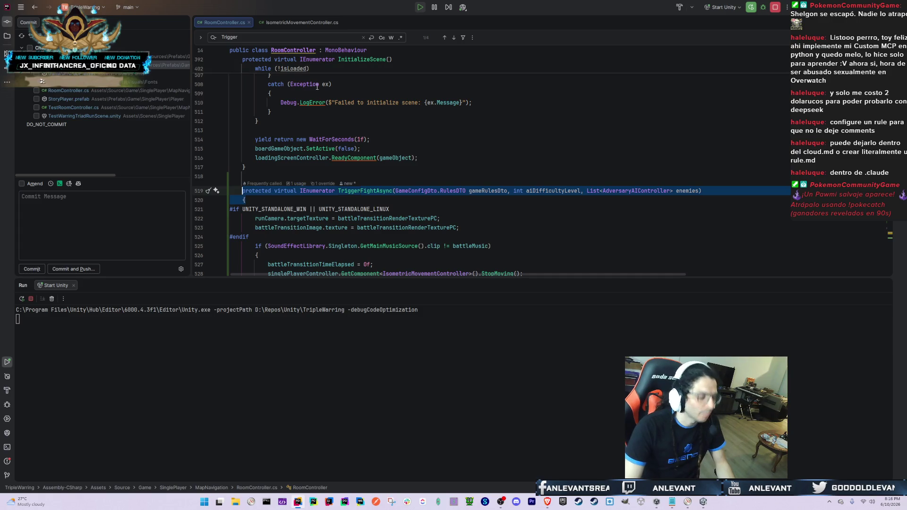
{"action": "left_click", "coordinate": [288, 22]}
{"action": "scroll", "coordinate": [243, 219], "scroll_direction": "down", "scroll_amount": 10}
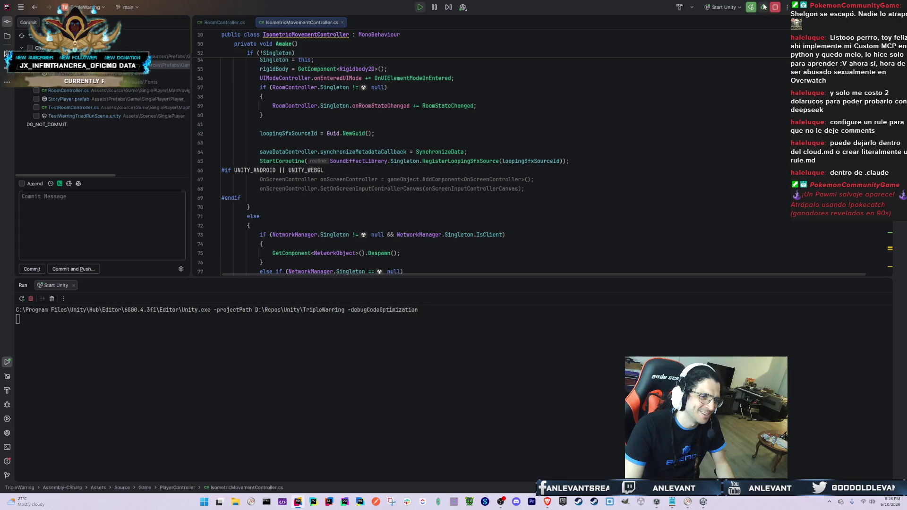
{"action": "left_click", "coordinate": [774, 7]}
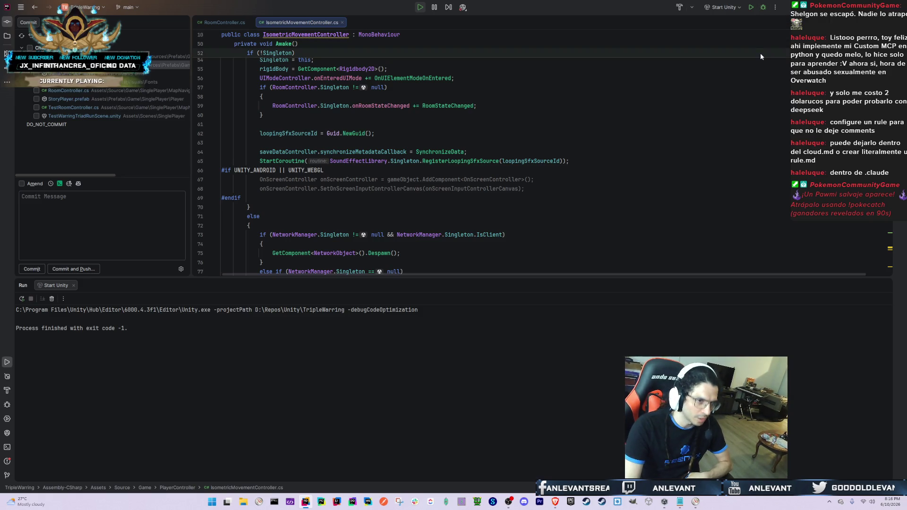
- Relaunch Unity via Attach to Unity Editor & Play and dismiss the scene backup recovery prompt
{"action": "left_click", "coordinate": [725, 6]}
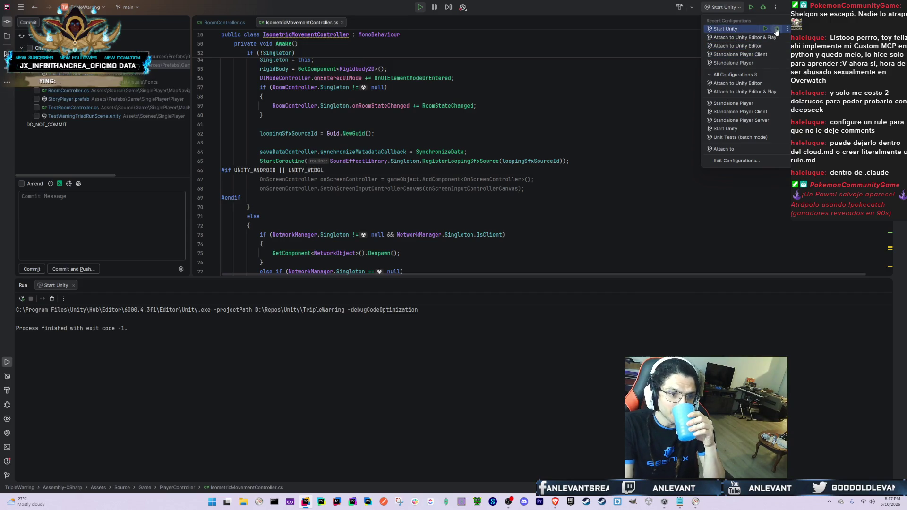
{"action": "left_click", "coordinate": [776, 30]}
{"action": "left_click", "coordinate": [374, 189]}
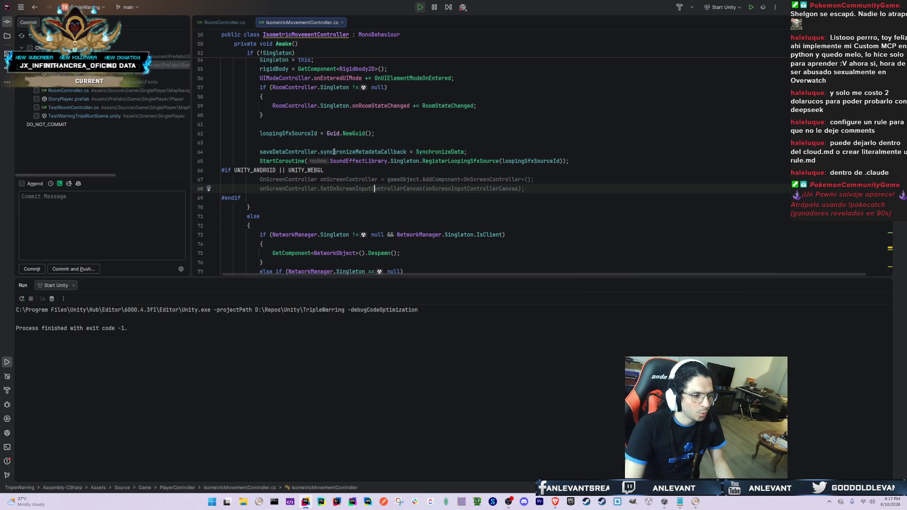
{"action": "scroll", "coordinate": [343, 105], "scroll_direction": "up", "scroll_amount": 5}
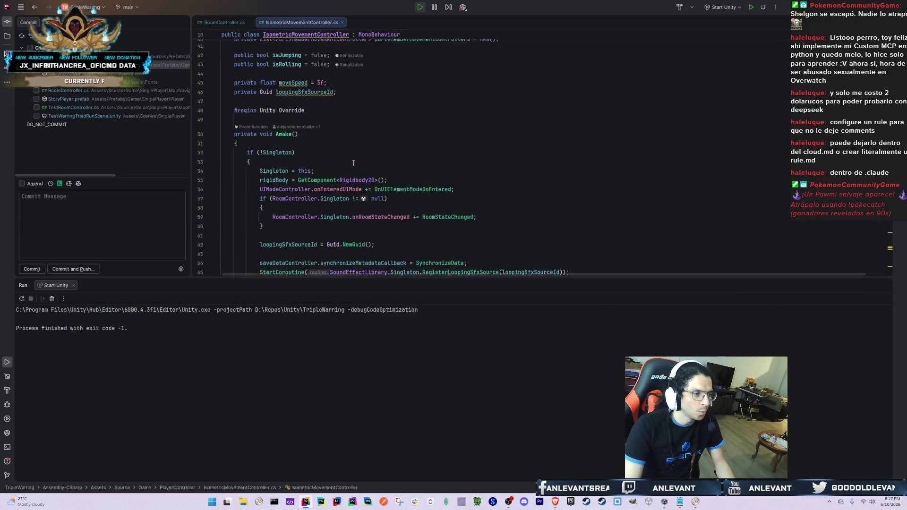
{"action": "left_click", "coordinate": [216, 21]}
{"action": "left_click", "coordinate": [302, 22]}
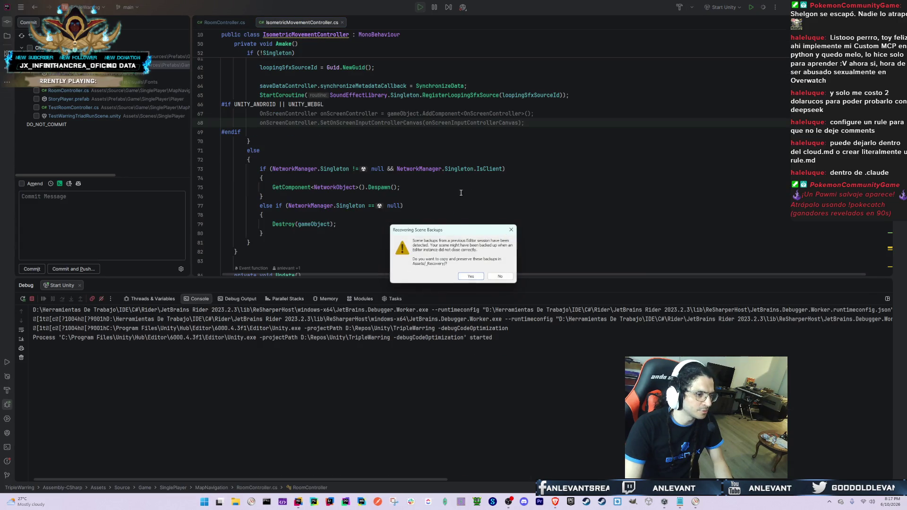
{"action": "left_click", "coordinate": [496, 276]}
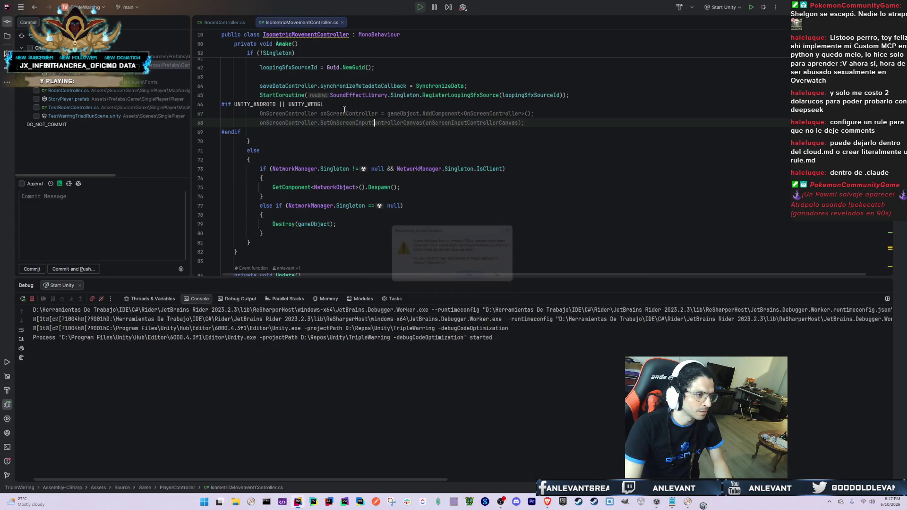
{"action": "left_click", "coordinate": [306, 22]}
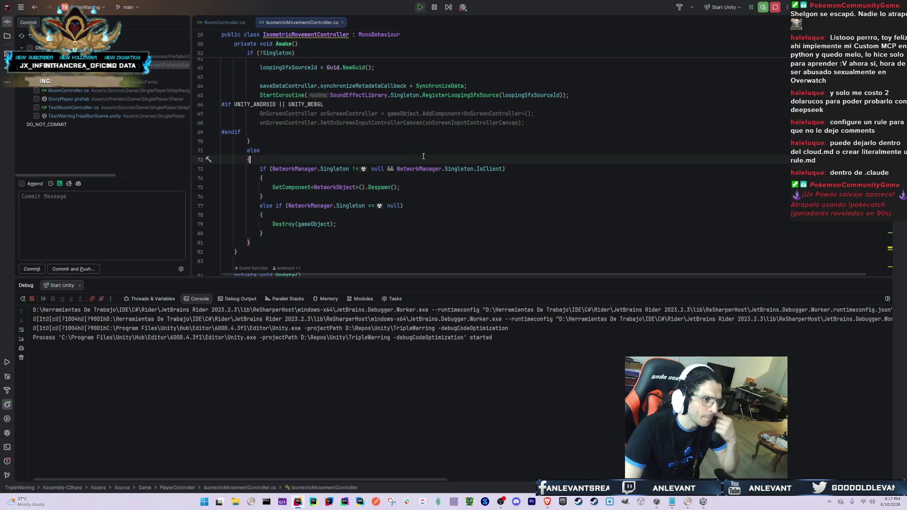